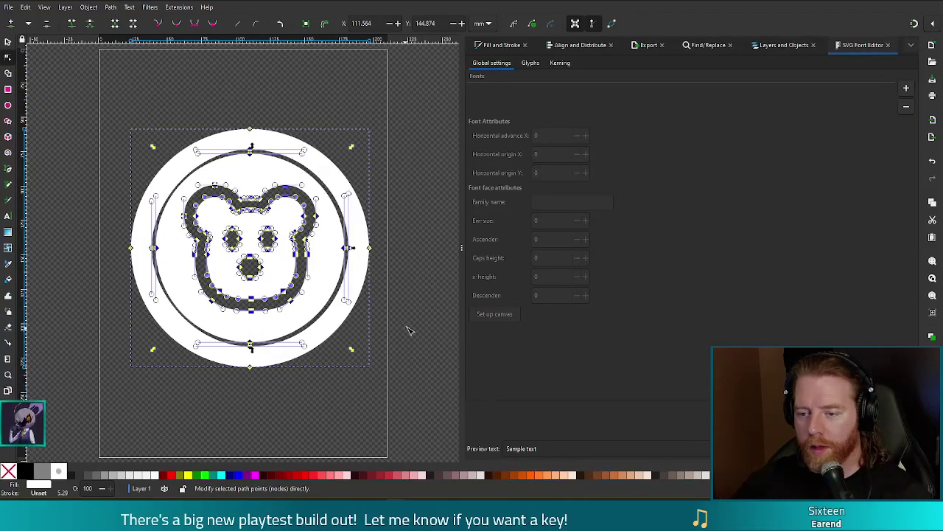
Step: Deselect nodes, then rubber-band select every node of the bear face outline inside the badge
{"action": "left_click", "coordinate": [392, 336]}
{"action": "mouse_move", "coordinate": [175, 105]}
{"action": "left_mouse_down"}
{"action": "mouse_move", "coordinate": [231, 360]}
{"action": "mouse_move", "coordinate": [240, 359]}
{"action": "left_mouse_up"}
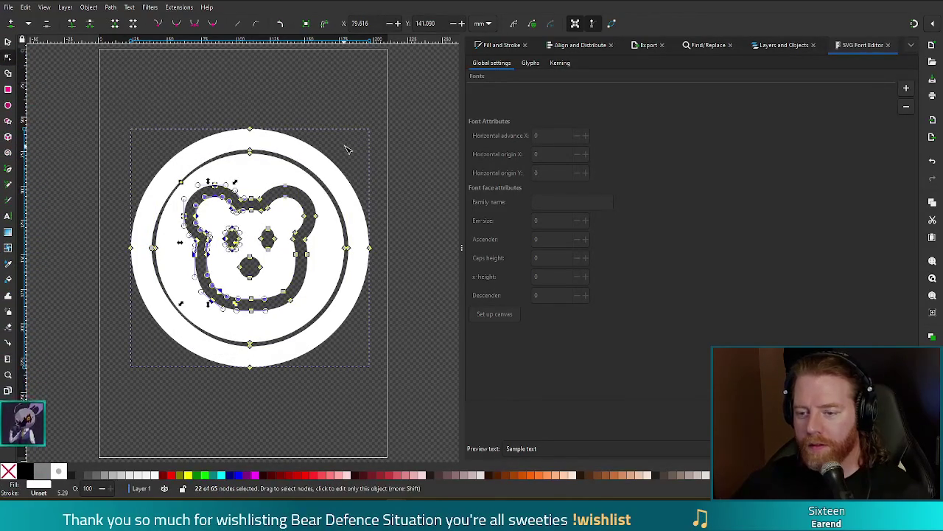
{"action": "mouse_move", "coordinate": [367, 131]}
{"action": "left_mouse_down"}
{"action": "mouse_move", "coordinate": [286, 288]}
{"action": "mouse_move", "coordinate": [318, 198]}
{"action": "left_mouse_up"}
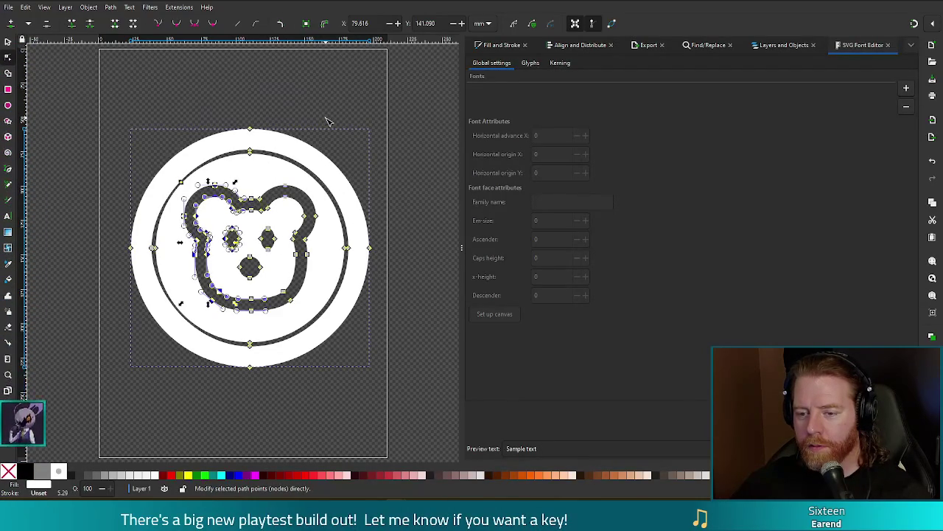
{"action": "mouse_move", "coordinate": [321, 116]}
{"action": "left_mouse_down"}
{"action": "mouse_move", "coordinate": [267, 338]}
{"action": "mouse_move", "coordinate": [258, 322]}
{"action": "left_mouse_up"}
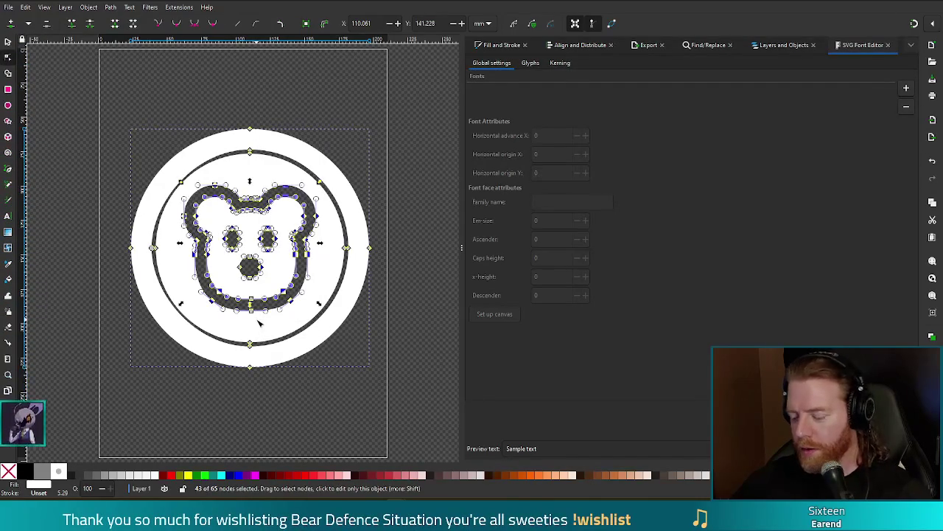
Step: Delete the bear outline nodes and the leftover small path fragments
{"action": "key", "text": "Delete"}
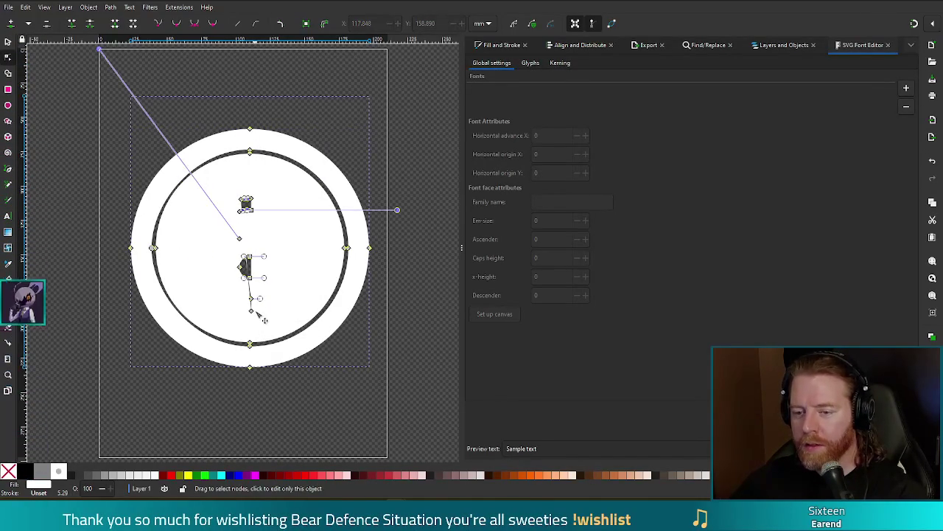
{"action": "left_click", "coordinate": [357, 141]}
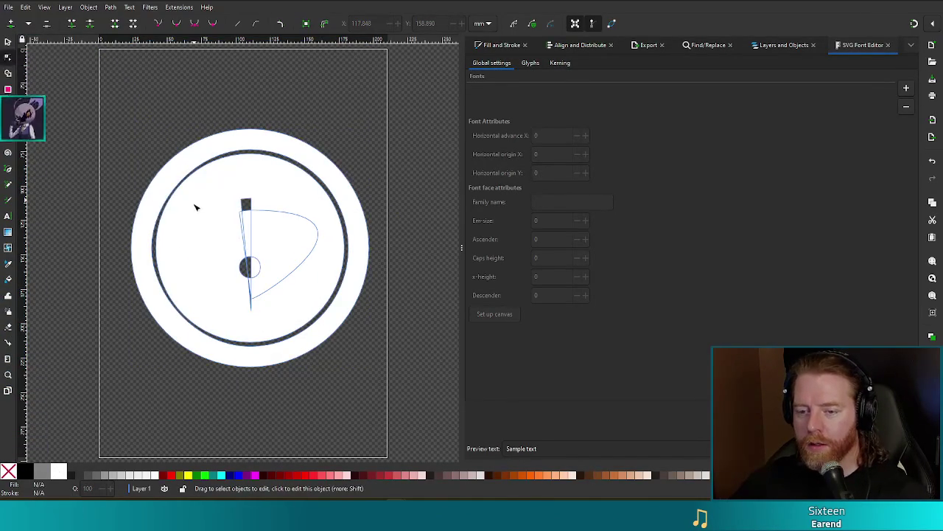
{"action": "left_click_drag", "start_coordinate": [129, 183], "coordinate": [281, 224]}
{"action": "key", "text": "ctrl+a"}
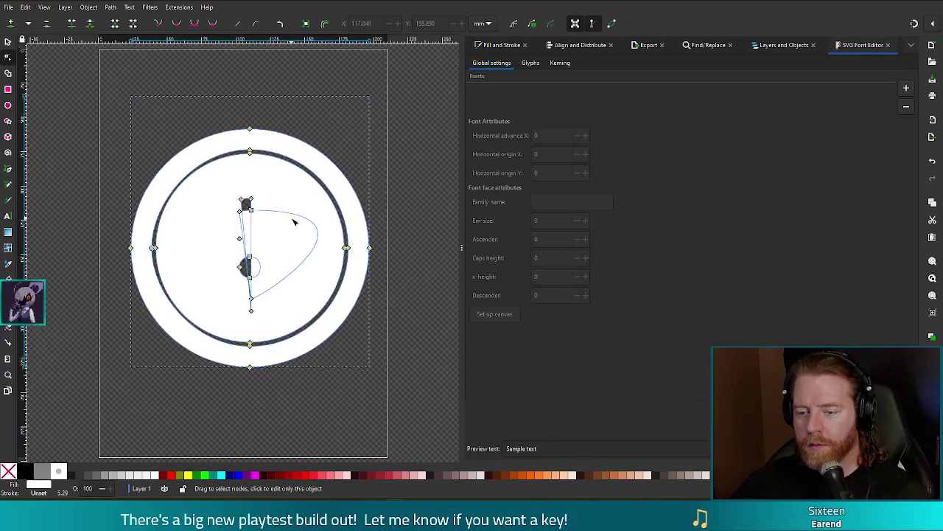
{"action": "left_click_drag", "start_coordinate": [114, 176], "coordinate": [270, 218]}
{"action": "key", "text": "Delete"}
{"action": "key", "text": "Escape"}
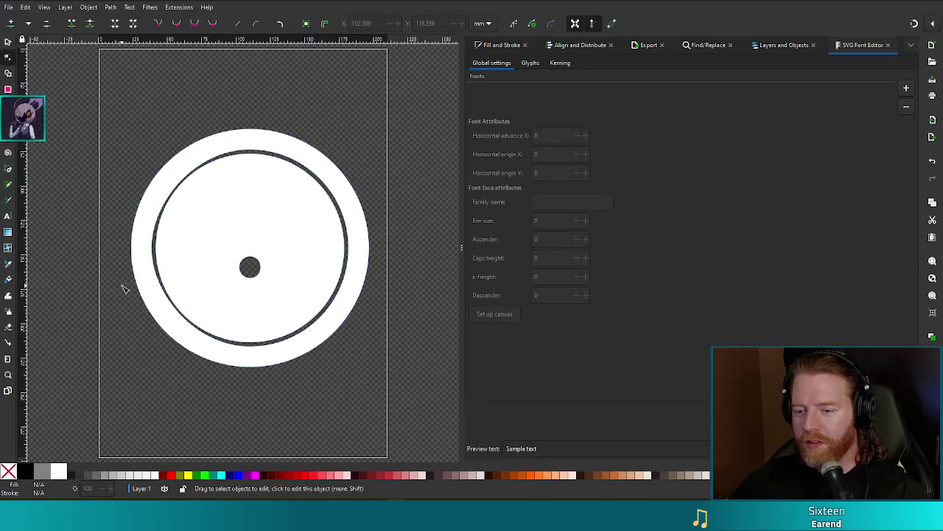
Step: Select the whole ring object and delete it, leaving a blank page
{"action": "left_click", "coordinate": [144, 275]}
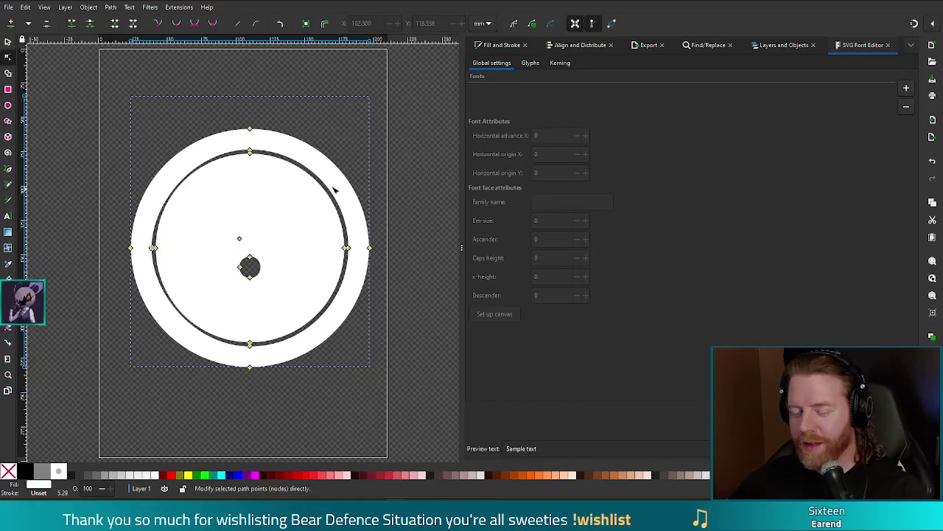
{"action": "key", "text": "s"}
{"action": "key", "text": "Delete"}
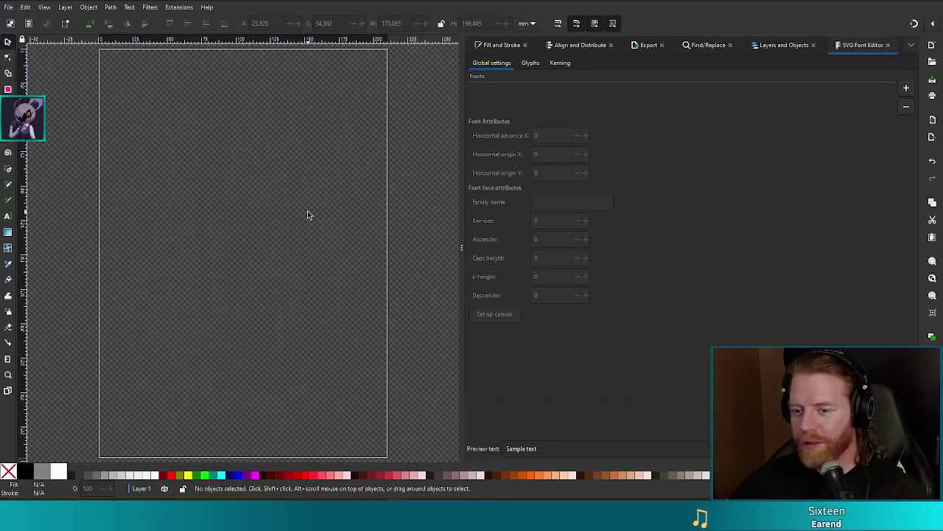
Step: Draw a solid black circle about 134 mm wide with the Ellipse tool
{"action": "left_click", "coordinate": [8, 105]}
{"action": "left_click_drag", "start_coordinate": [151, 123], "coordinate": [362, 361], "text": "ctrl"}
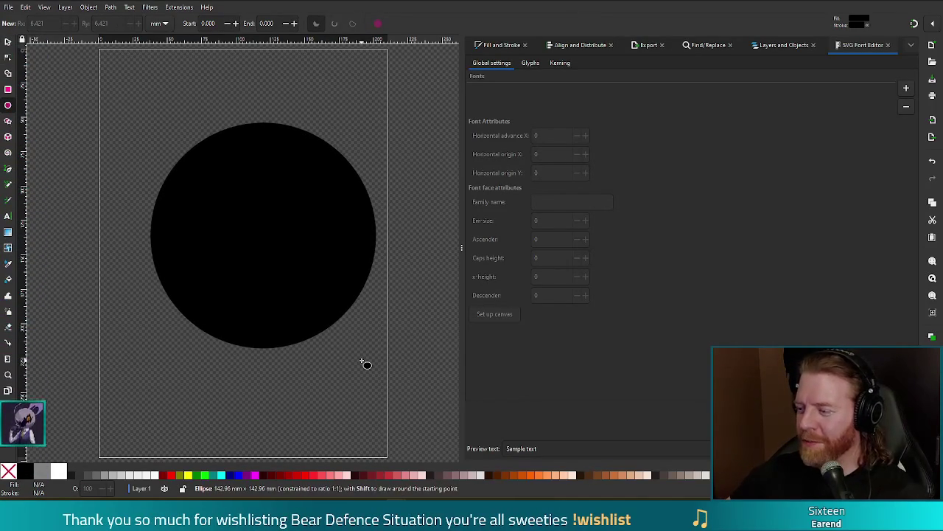
{"action": "mouse_move", "coordinate": [362, 362]}
{"action": "left_mouse_down", "text": "ctrl"}
{"action": "mouse_move", "coordinate": [325, 341]}
{"action": "mouse_move", "coordinate": [323, 355]}
{"action": "mouse_move", "coordinate": [340, 326]}
{"action": "mouse_move", "coordinate": [358, 338]}
{"action": "mouse_move", "coordinate": [340, 339]}
{"action": "left_mouse_up", "text": "ctrl"}
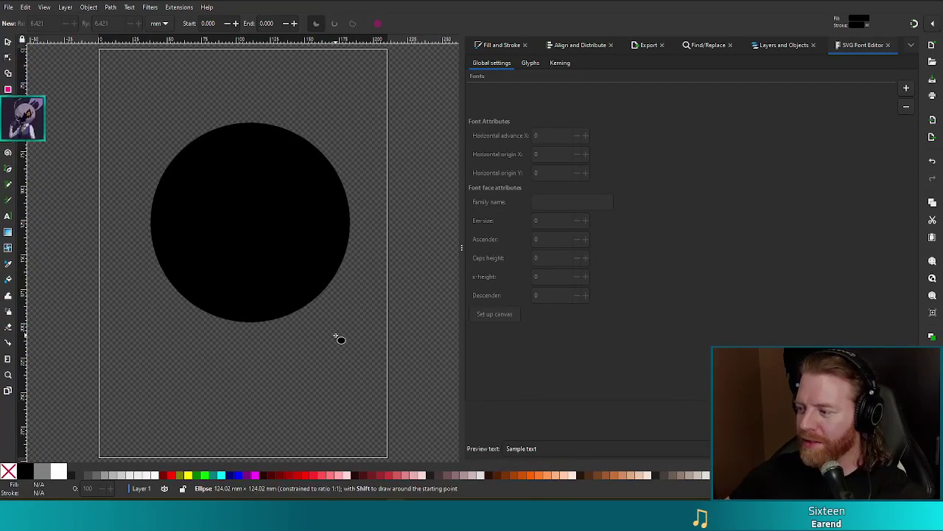
{"action": "left_click_drag", "start_coordinate": [340, 339], "coordinate": [353, 358], "text": "ctrl"}
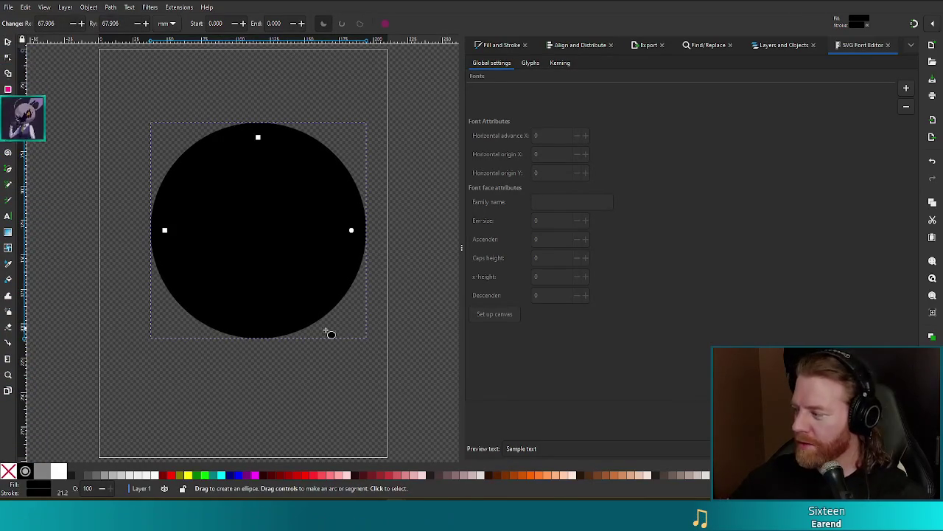
Step: In Fill and Stroke, set the circle's fill to No paint and bring up its stroke paint
{"action": "left_click", "coordinate": [500, 45]}
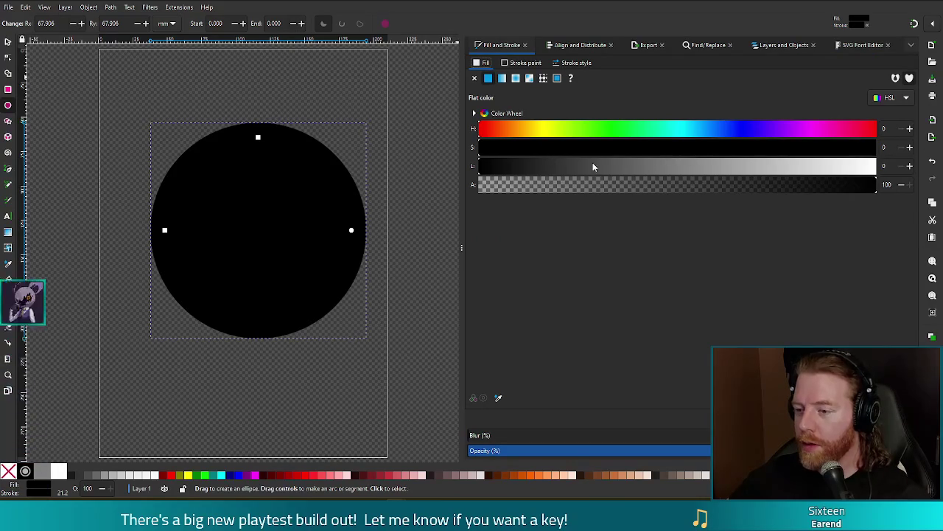
{"action": "left_click", "coordinate": [474, 78]}
{"action": "left_click", "coordinate": [523, 63]}
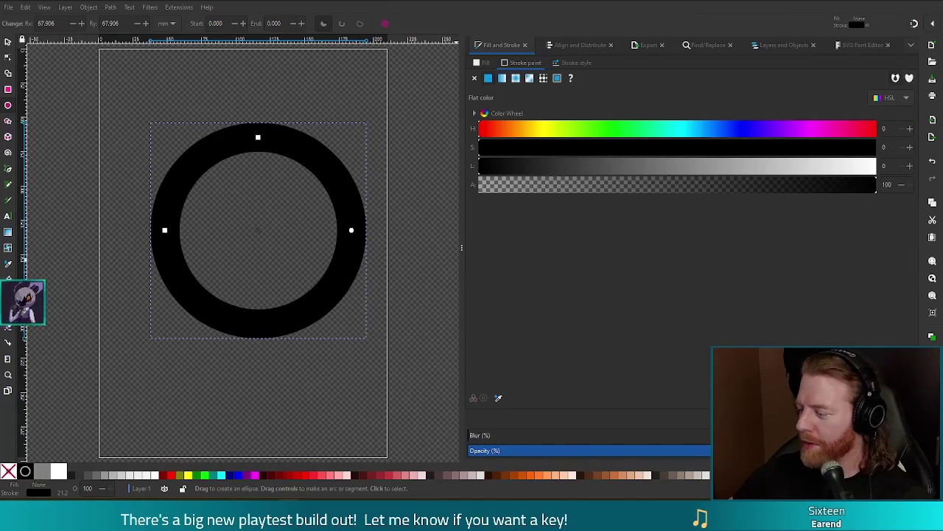
{"action": "key", "text": "alt+Tab"}
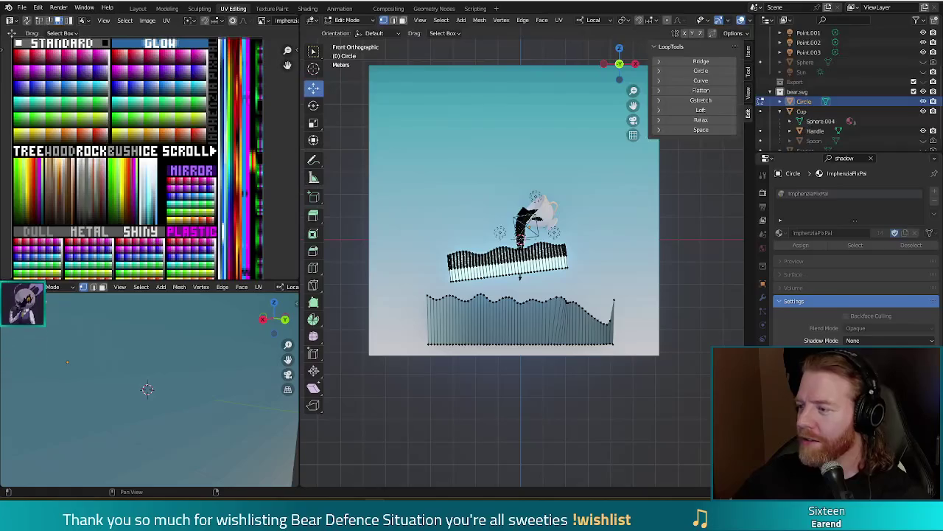
{"action": "key", "text": "alt+Tab"}
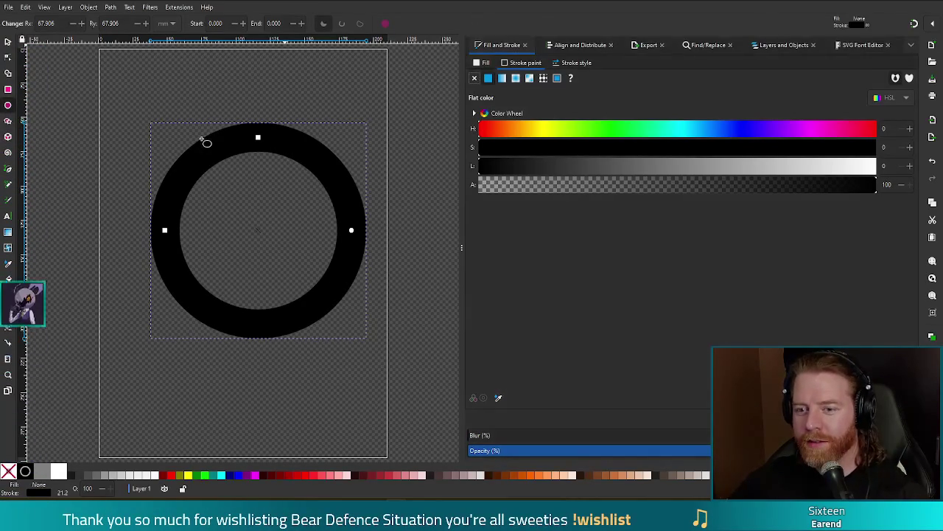
Step: Convert the ring circle to a path with Path > Object to Path
{"action": "key", "text": "s"}
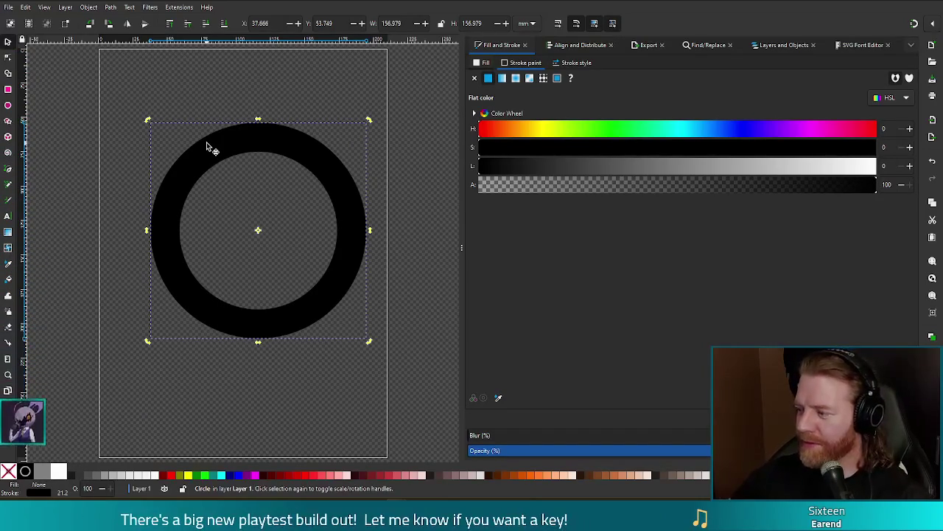
{"action": "left_click", "coordinate": [25, 7]}
{"action": "left_click", "coordinate": [25, 8]}
{"action": "left_click", "coordinate": [88, 7]}
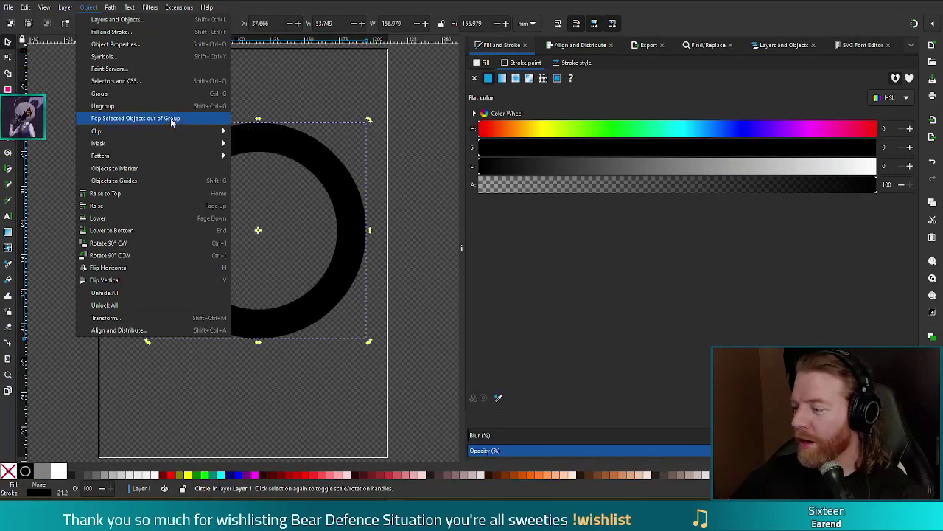
{"action": "key", "text": "Escape"}
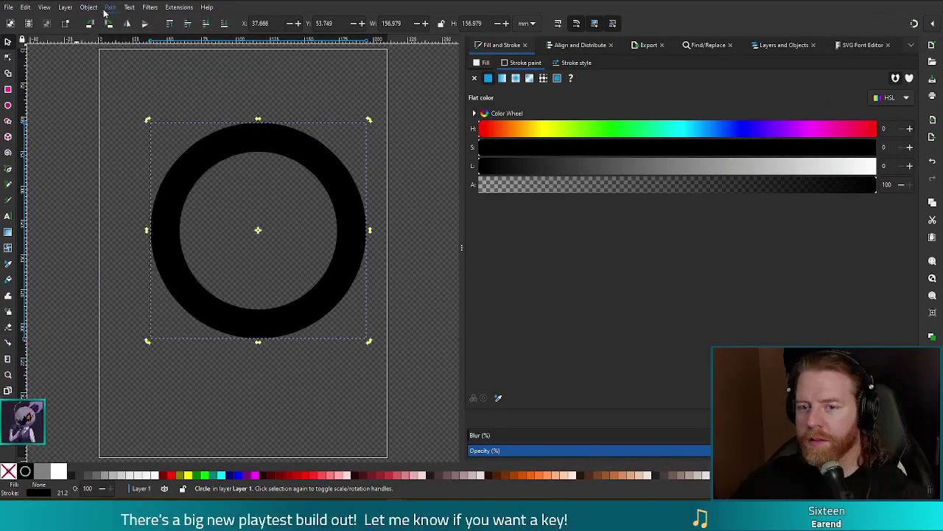
{"action": "left_click", "coordinate": [111, 7]}
{"action": "left_click", "coordinate": [132, 19]}
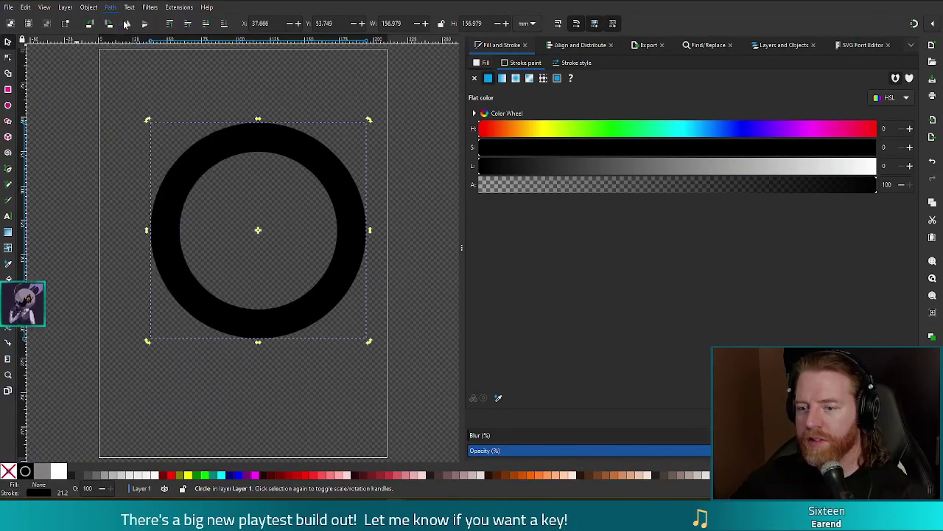
{"action": "key", "text": "n"}
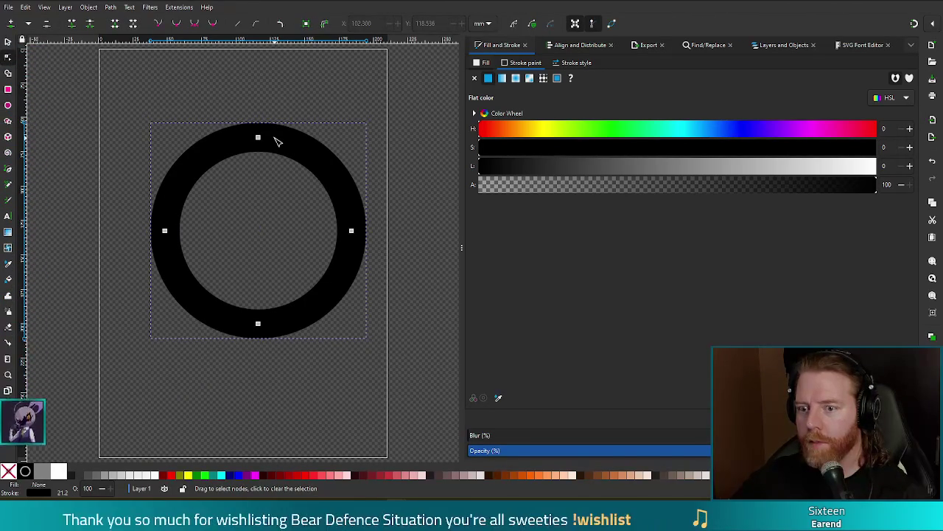
Step: Apply Path > Stroke to Path to the ring and inspect its inner and outer edge nodes
{"action": "key", "text": "Escape"}
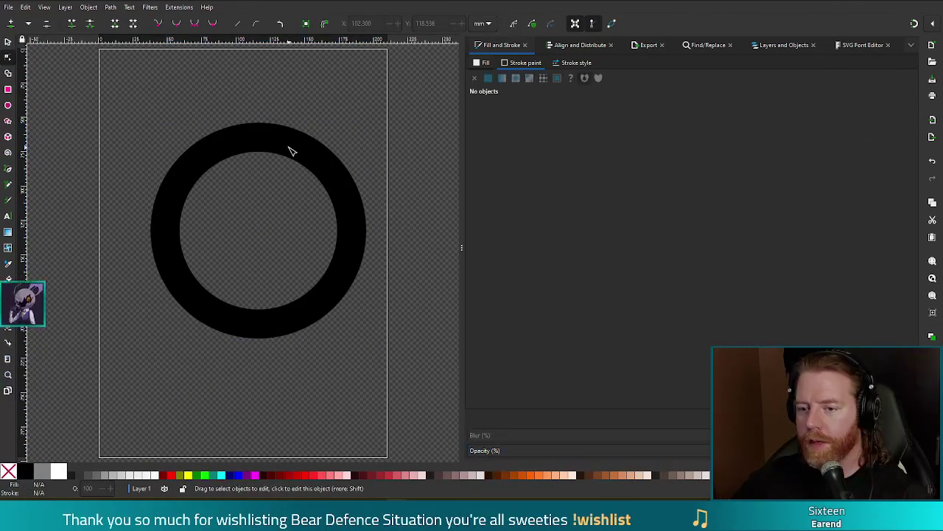
{"action": "left_click", "coordinate": [285, 143]}
{"action": "left_click", "coordinate": [88, 7]}
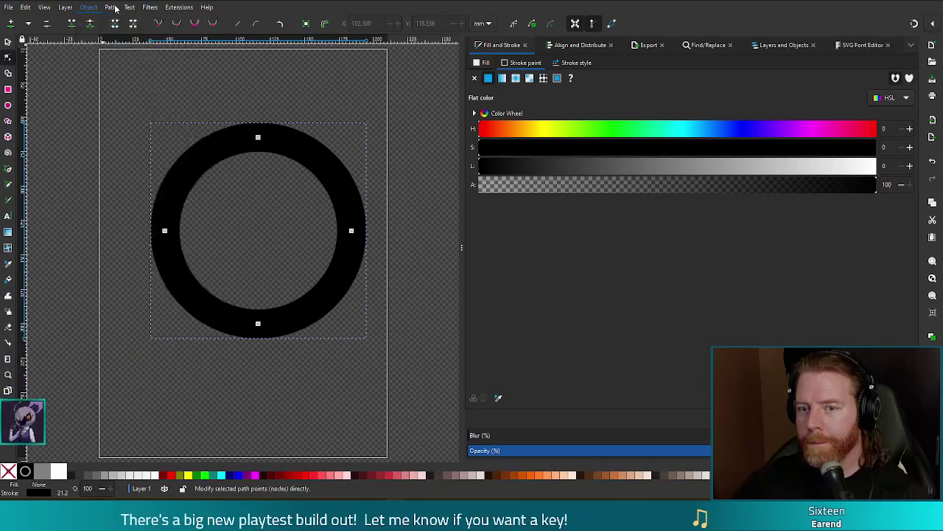
{"action": "left_click", "coordinate": [125, 33]}
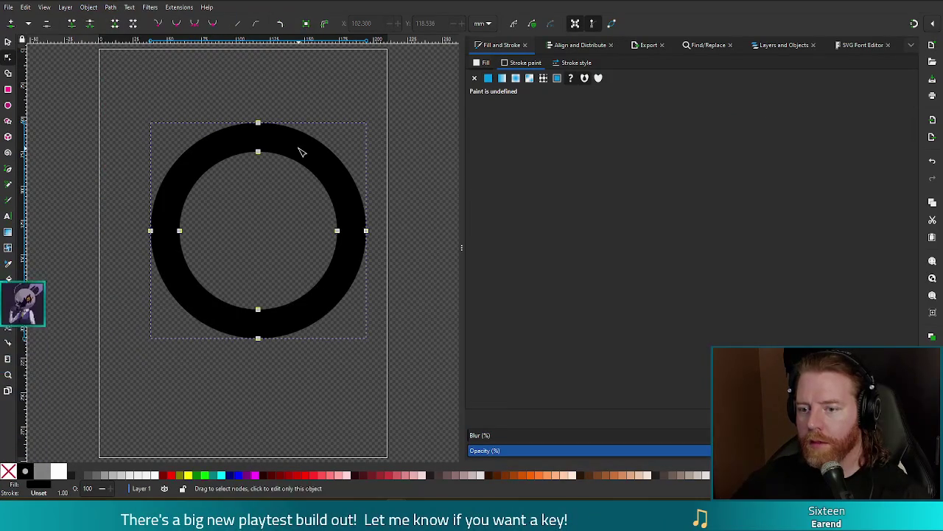
{"action": "left_click_drag", "start_coordinate": [299, 149], "coordinate": [254, 203]}
{"action": "mouse_move", "coordinate": [316, 155]}
{"action": "left_mouse_down"}
{"action": "mouse_move", "coordinate": [231, 164]}
{"action": "mouse_move", "coordinate": [217, 143]}
{"action": "left_mouse_up"}
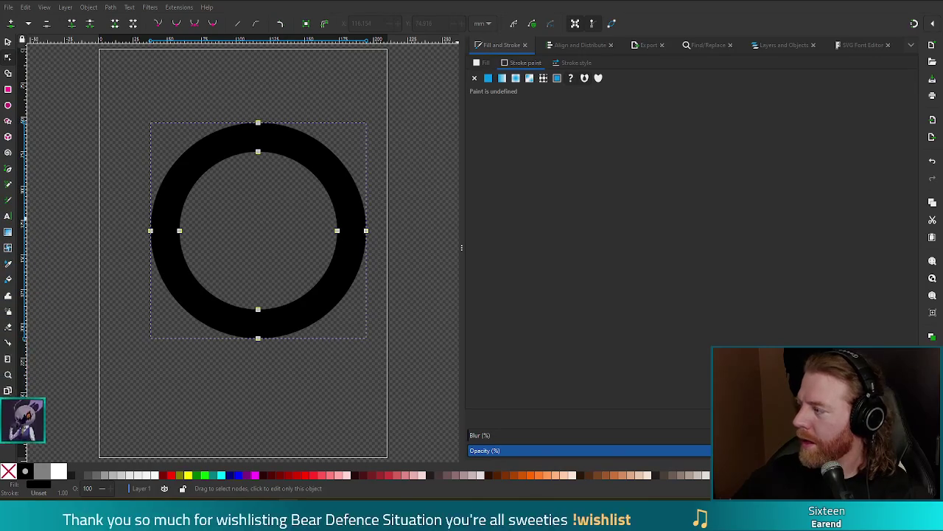
{"action": "key", "text": "alt+Tab"}
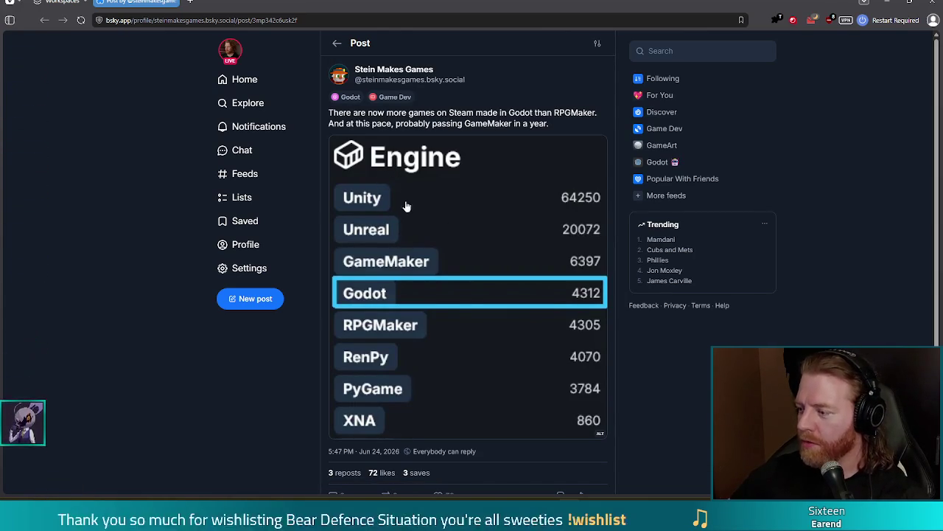
Step: Close the browser showing the Steam engines post to return to the Inkscape ring
{"action": "left_click", "coordinate": [933, 4]}
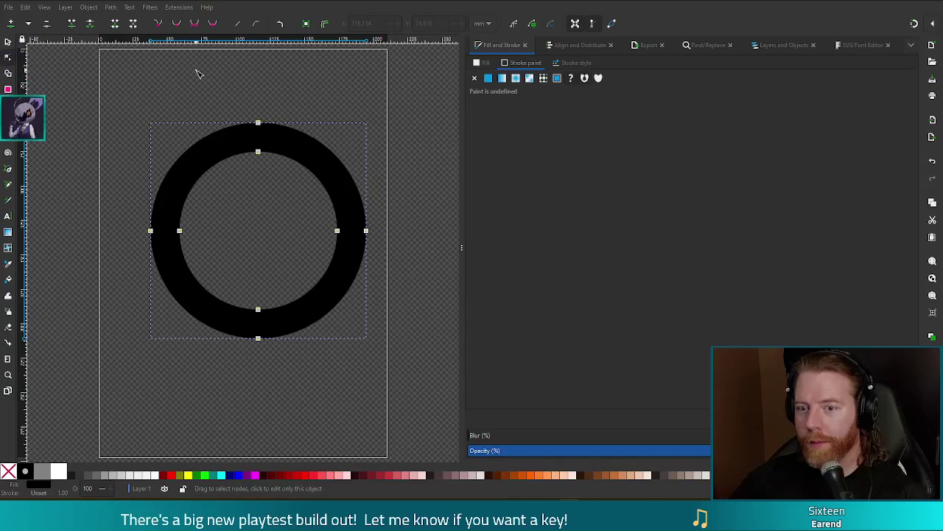
Step: Place a text object reading '1' inside the top of the ring at 140 pt
{"action": "left_click", "coordinate": [176, 111]}
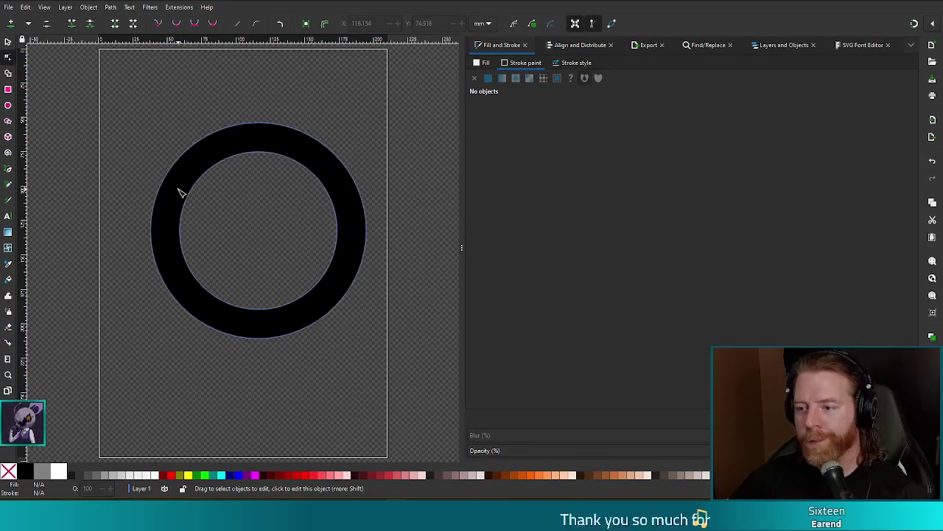
{"action": "left_click", "coordinate": [7, 217]}
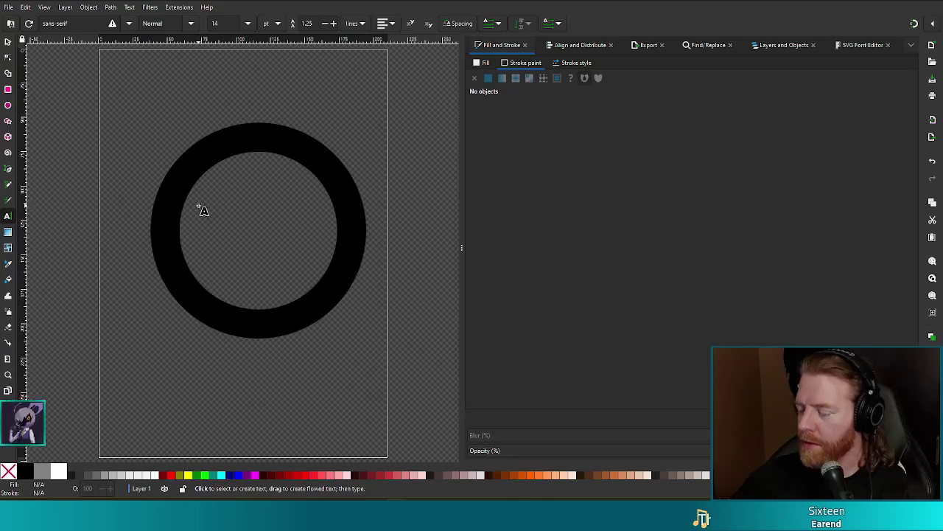
{"action": "left_click", "coordinate": [240, 196]}
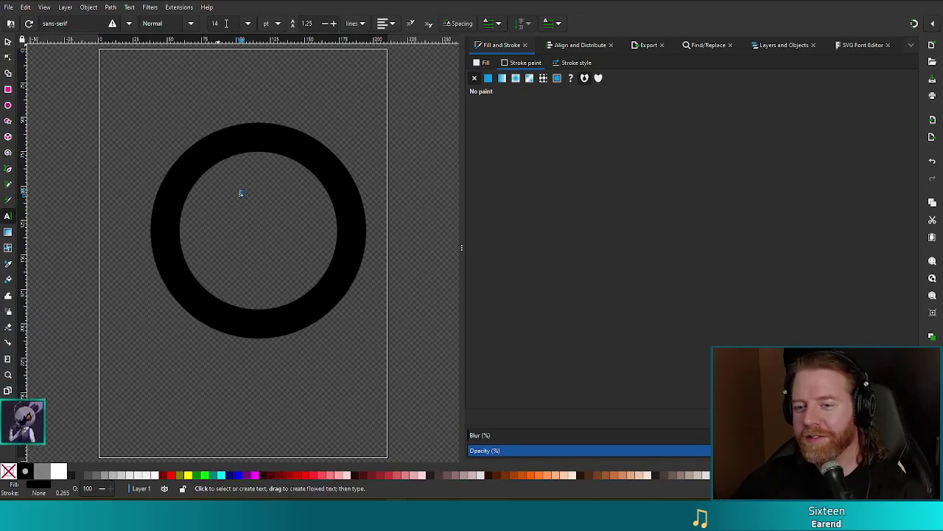
{"action": "type", "text": "0"}
{"action": "key", "text": "Return"}
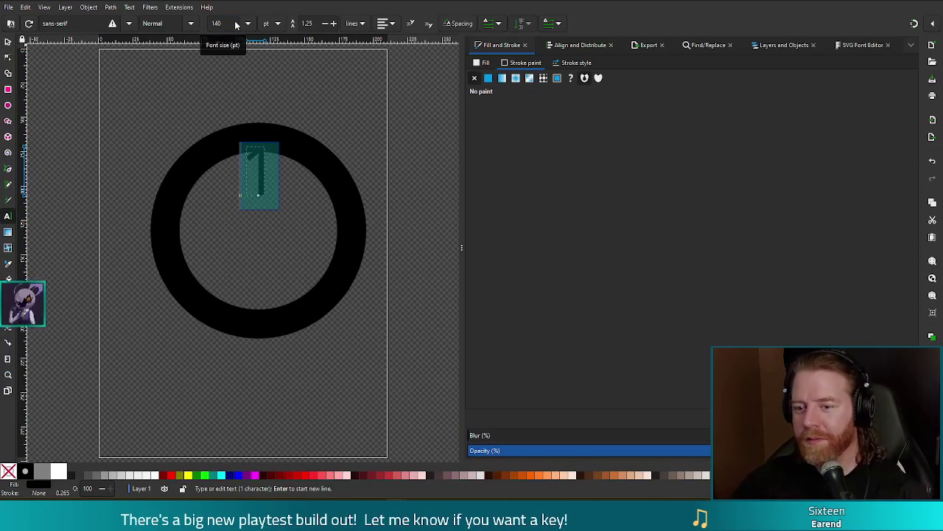
{"action": "left_click", "coordinate": [192, 24]}
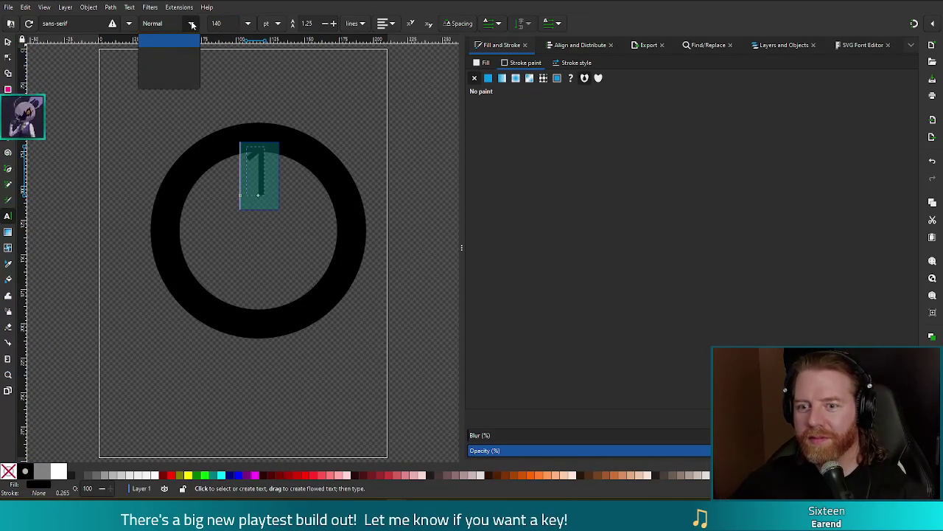
{"action": "left_click", "coordinate": [191, 23]}
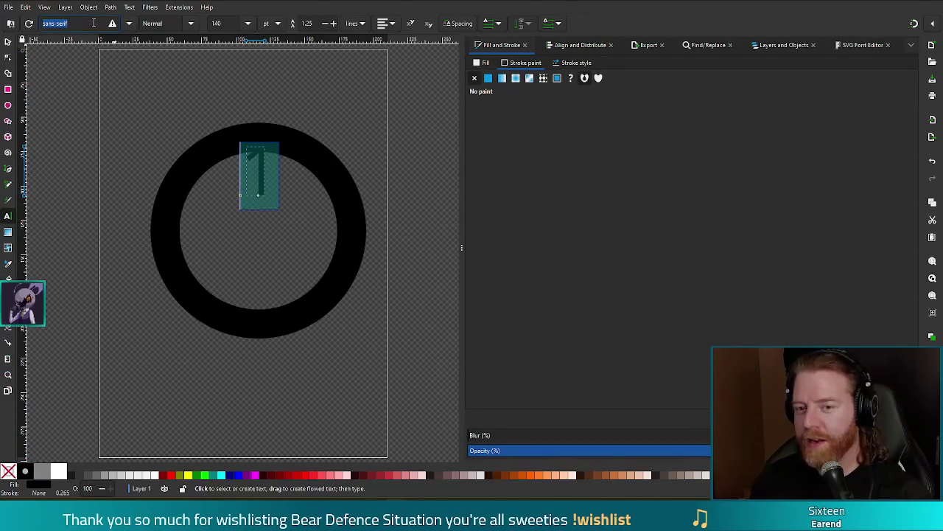
Step: Set the '1' text font to Comic Sans MS with Bold style
{"action": "type", "text": "com"}
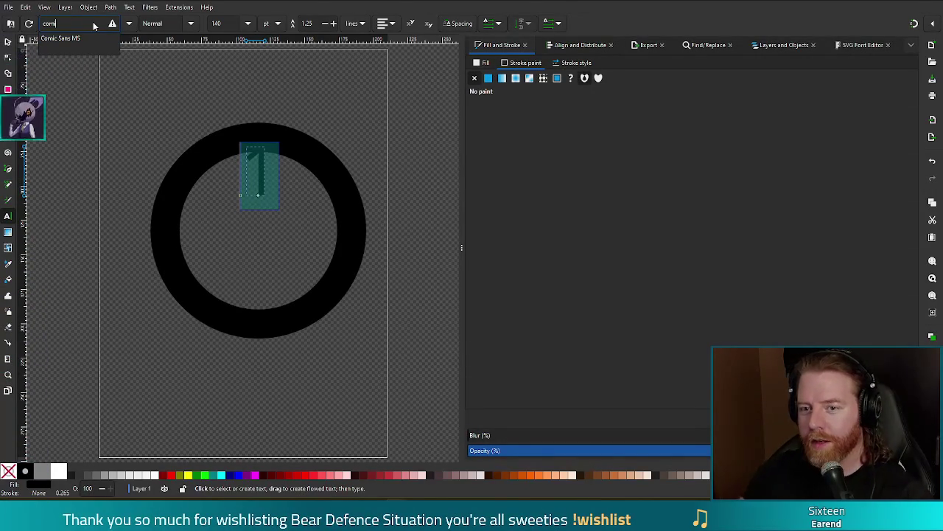
{"action": "left_click", "coordinate": [61, 38]}
{"action": "left_click", "coordinate": [190, 23]}
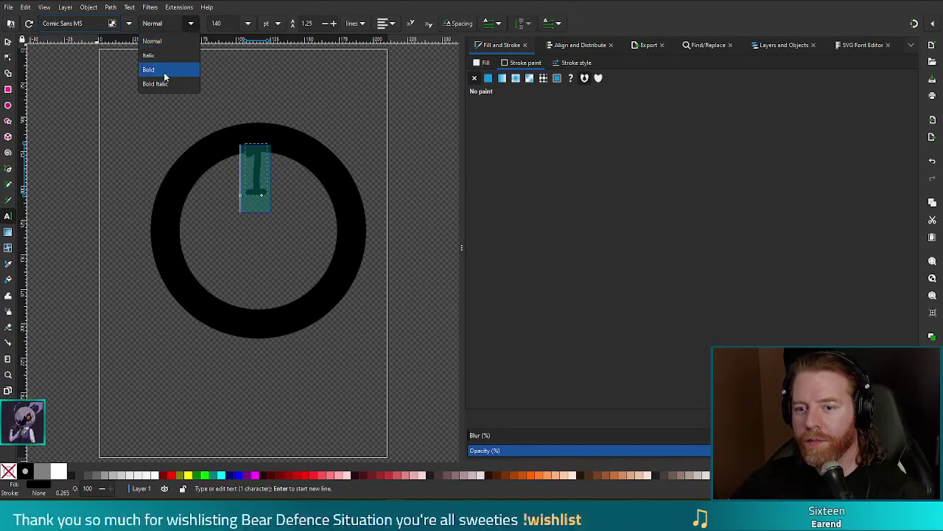
{"action": "left_click", "coordinate": [165, 71]}
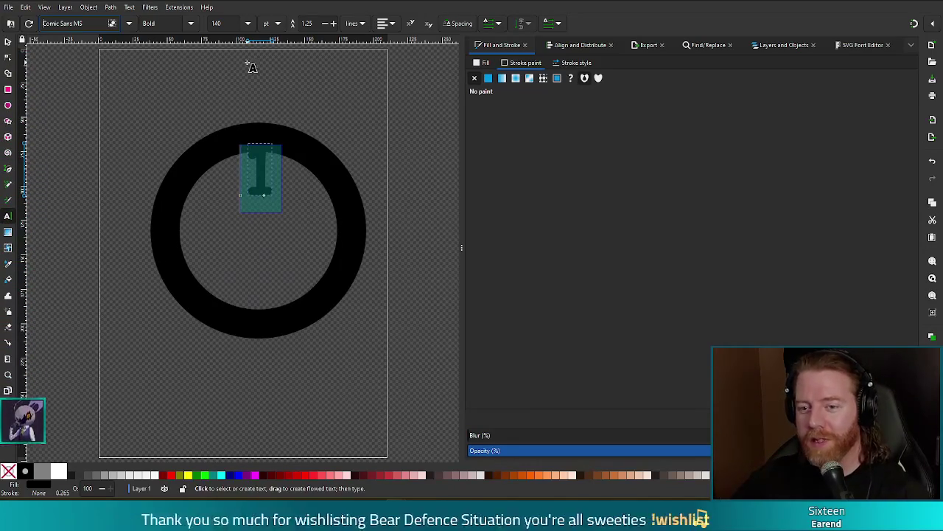
{"action": "left_click", "coordinate": [7, 43]}
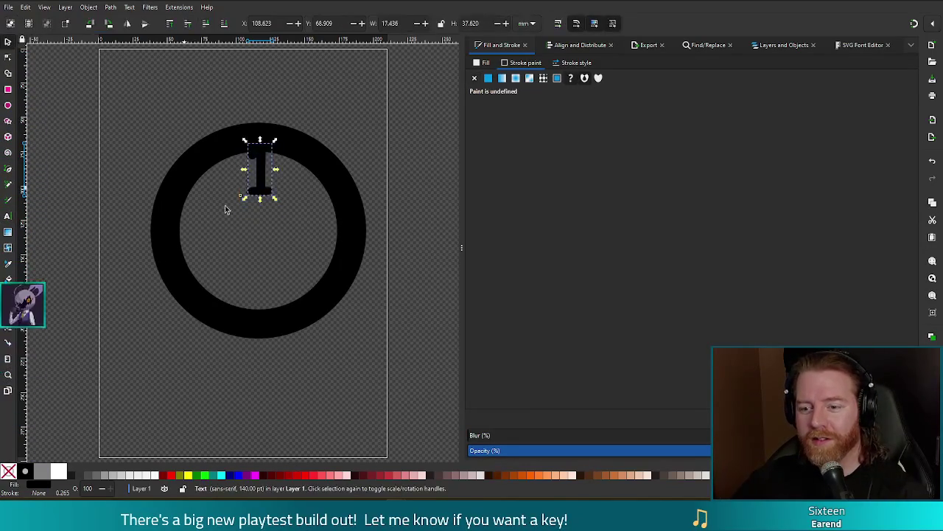
Step: Move the '1' lower in the ring and raise its font size to 176 pt
{"action": "left_click_drag", "start_coordinate": [263, 201], "coordinate": [263, 263]}
{"action": "double_click", "coordinate": [258, 233]}
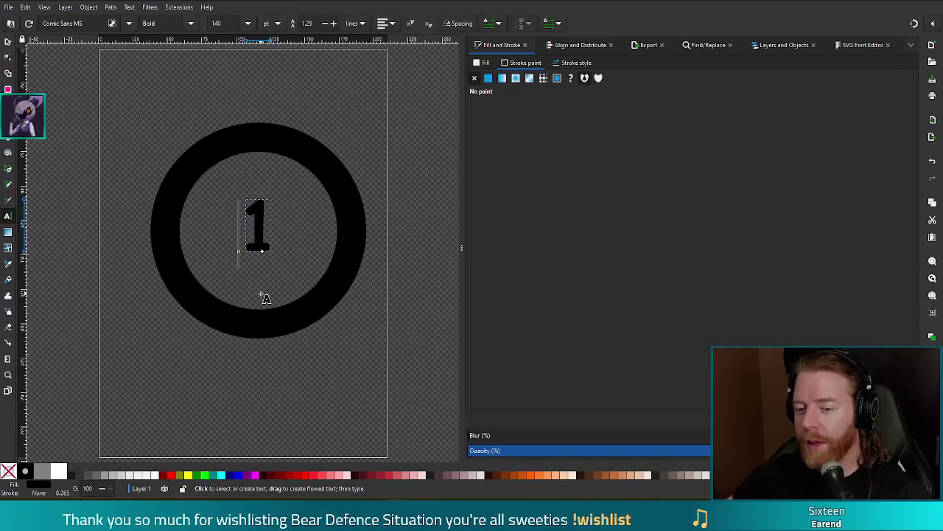
{"action": "key", "text": "ctrl+a"}
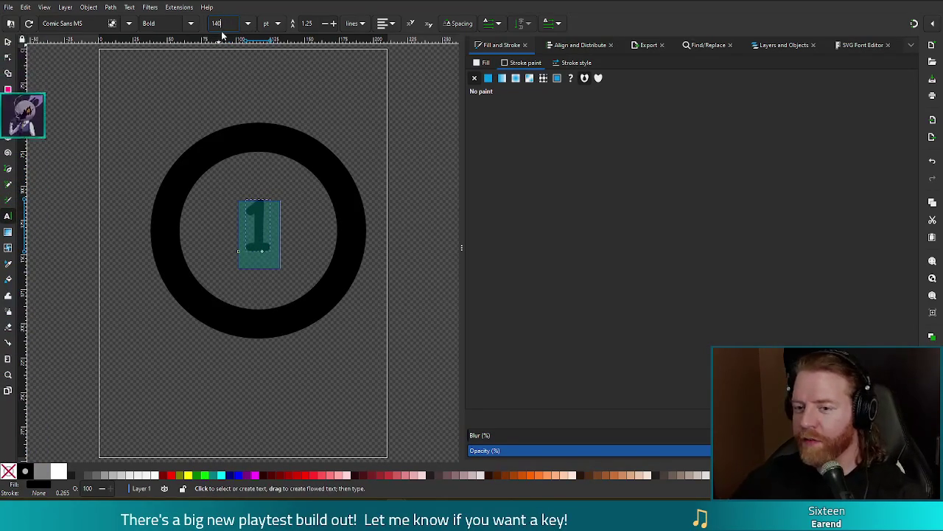
{"action": "type", "text": "6"}
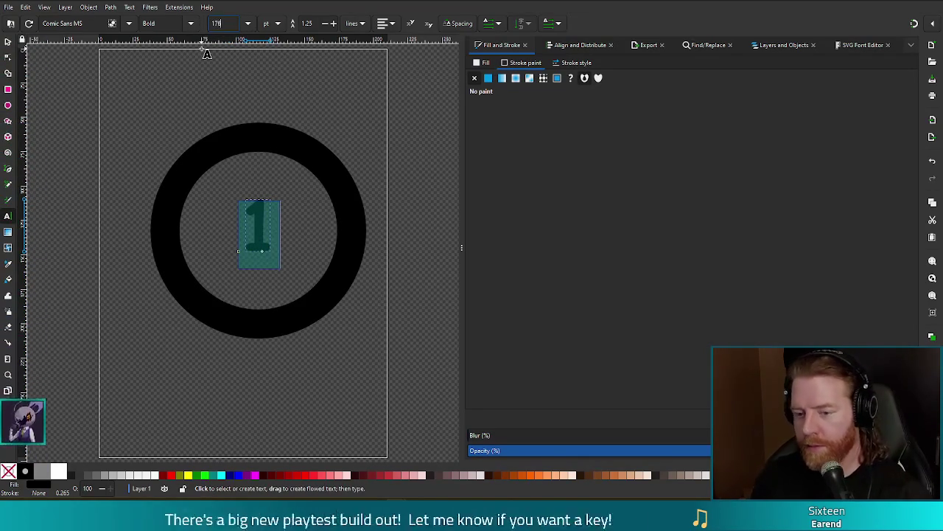
{"action": "key", "text": "Return"}
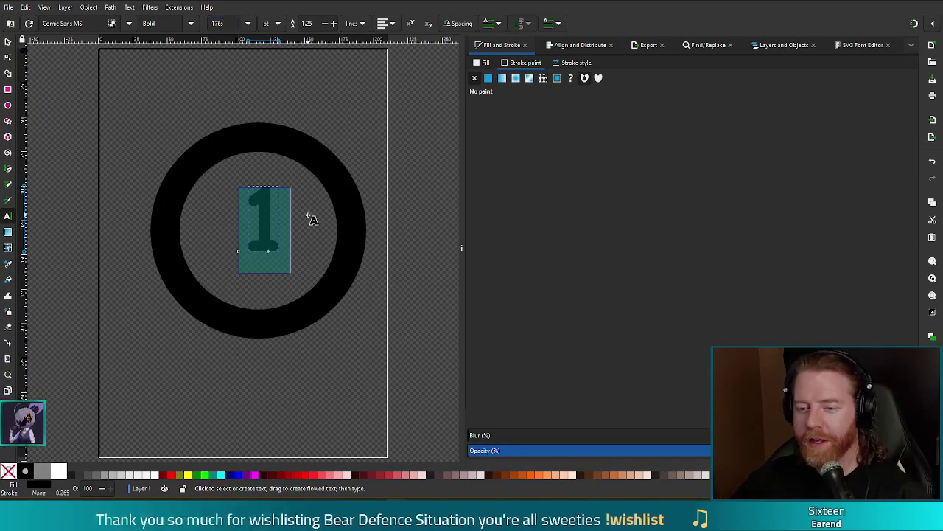
{"action": "key", "text": "Escape"}
Step: Move the '1' up-left and scale it about 125% to fill the ring's centre
{"action": "key", "text": "s"}
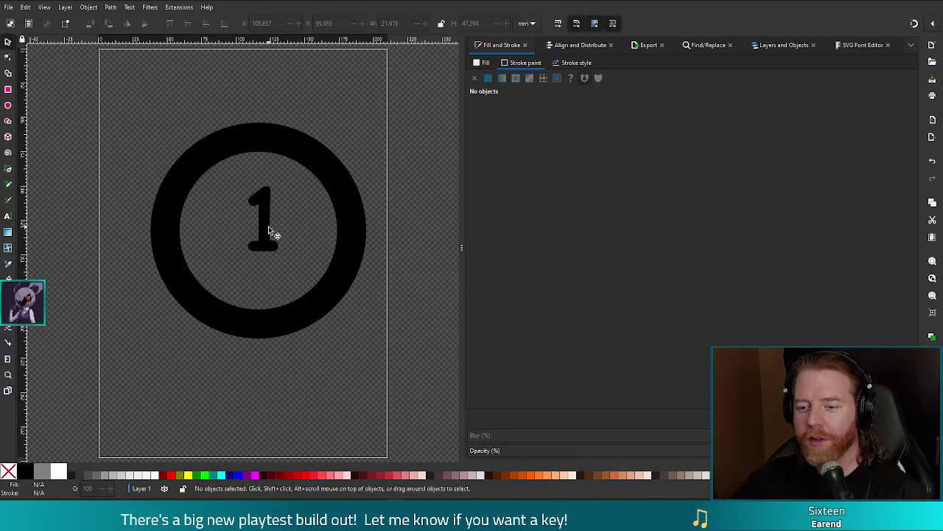
{"action": "left_click", "coordinate": [269, 226]}
{"action": "left_click_drag", "start_coordinate": [268, 226], "coordinate": [246, 207]}
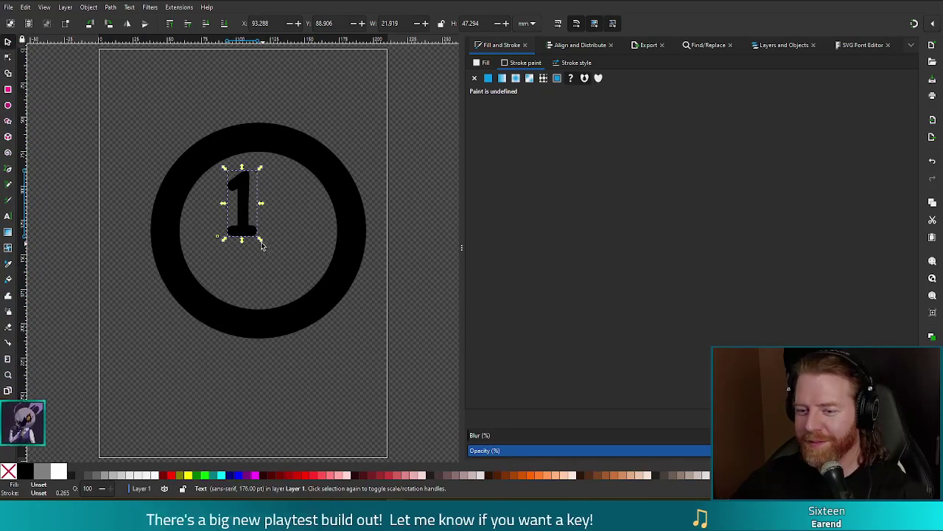
{"action": "left_click", "coordinate": [279, 262]}
{"action": "left_click", "coordinate": [257, 234]}
{"action": "mouse_move", "coordinate": [260, 239]}
{"action": "left_mouse_down"}
{"action": "mouse_move", "coordinate": [304, 298]}
{"action": "mouse_move", "coordinate": [325, 306]}
{"action": "mouse_move", "coordinate": [262, 252]}
{"action": "left_mouse_up"}
Step: Select the ring together with the '1', then reselect the '1' on its own
{"action": "left_click", "coordinate": [340, 401]}
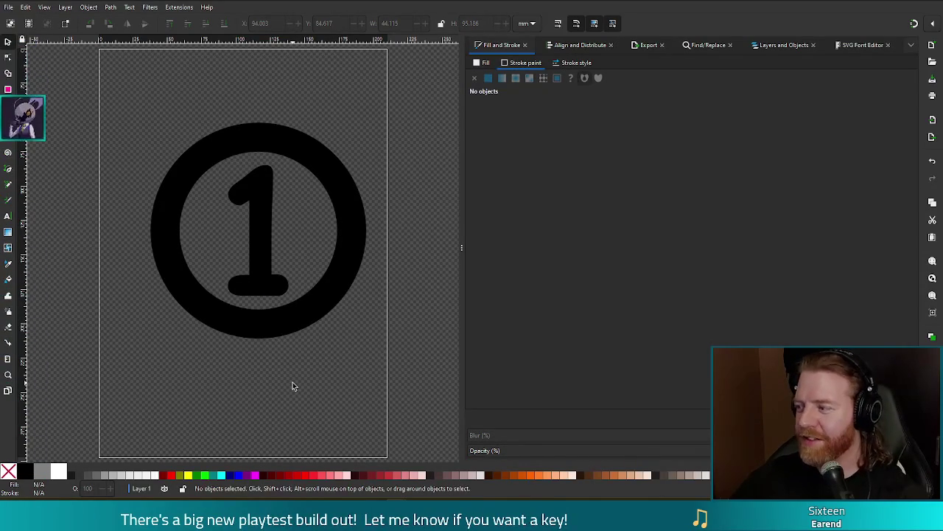
{"action": "left_click", "coordinate": [242, 147]}
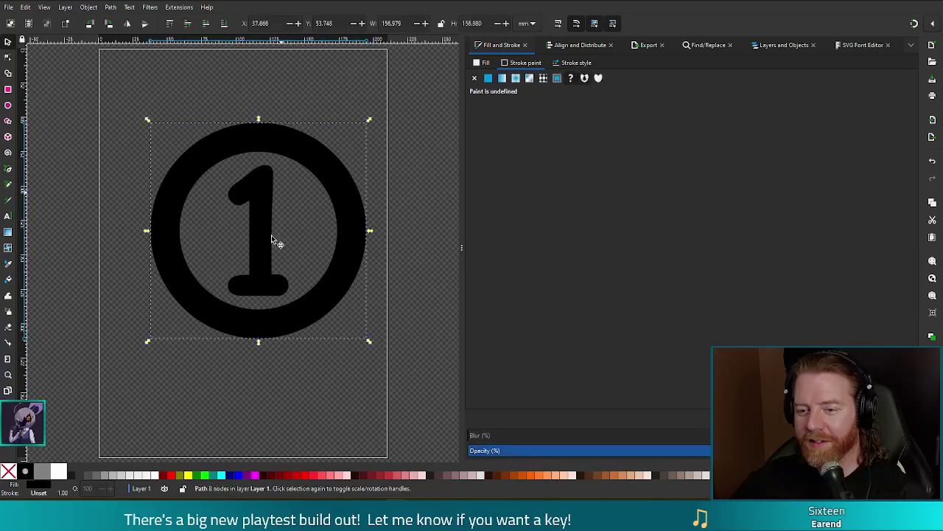
{"action": "left_click", "coordinate": [262, 245], "text": "shift"}
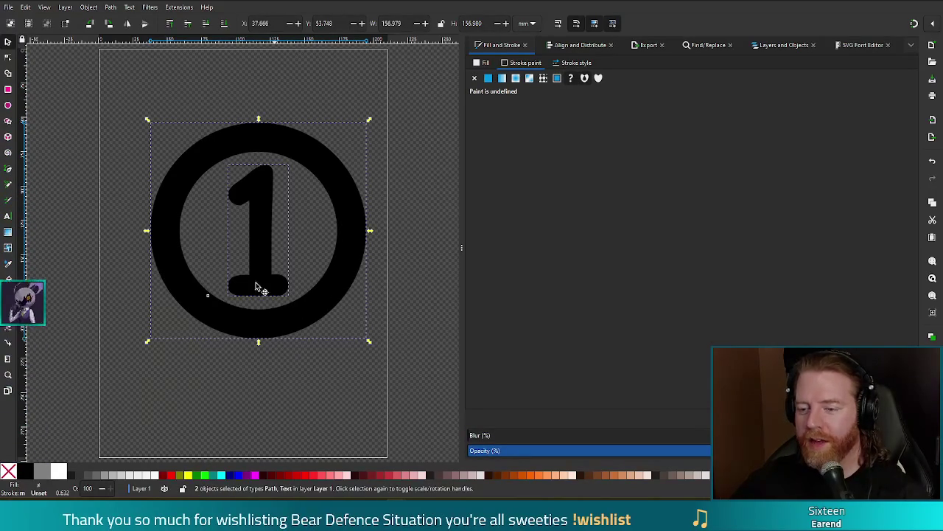
{"action": "left_click", "coordinate": [259, 381]}
{"action": "left_click", "coordinate": [257, 249]}
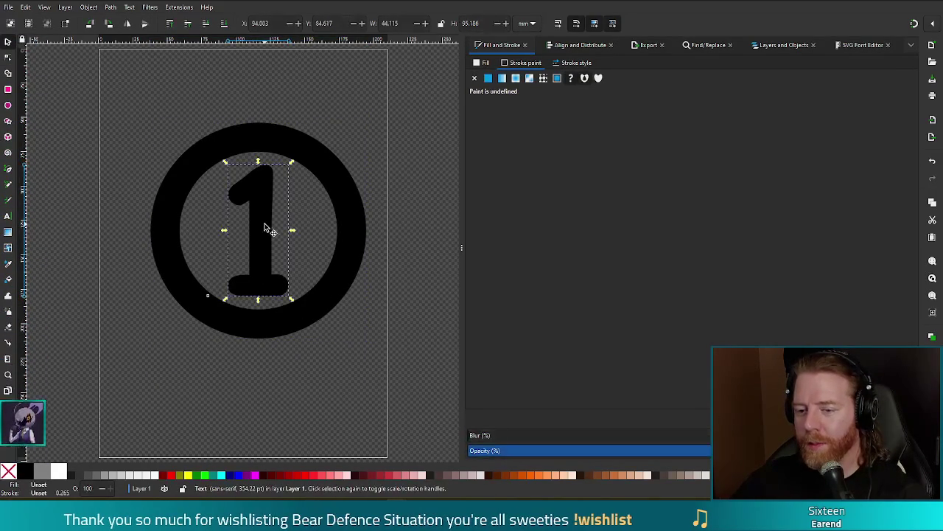
{"action": "left_click", "coordinate": [89, 8]}
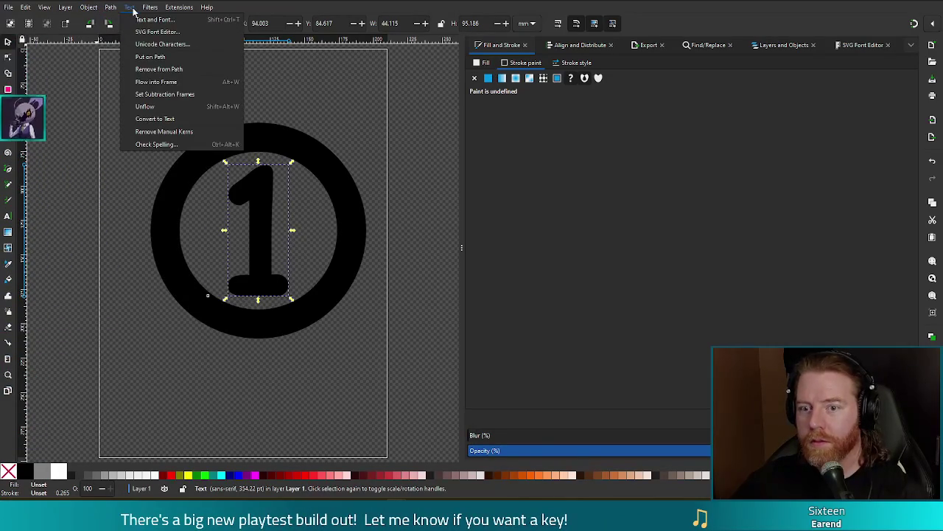
{"action": "mouse_move", "coordinate": [110, 8]}
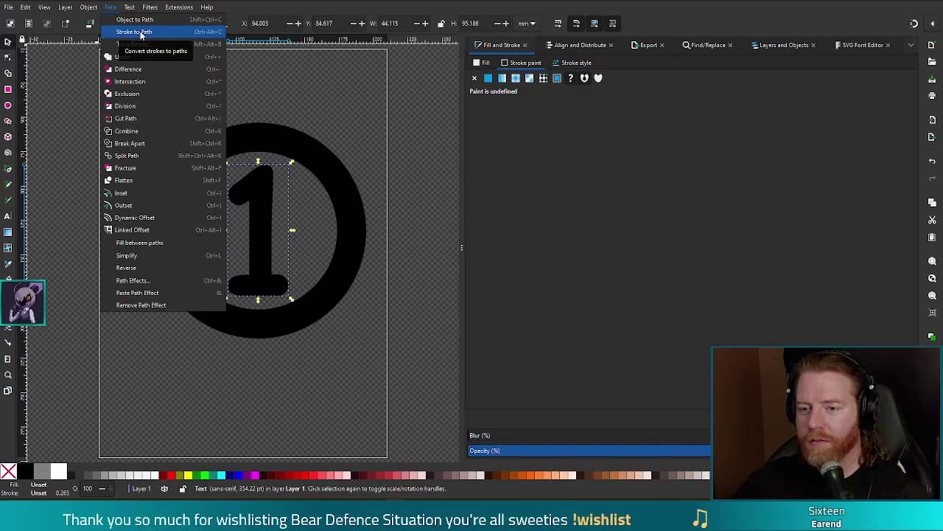
Step: Convert the '1' text to a path and select it together with the ring
{"action": "left_click", "coordinate": [141, 32]}
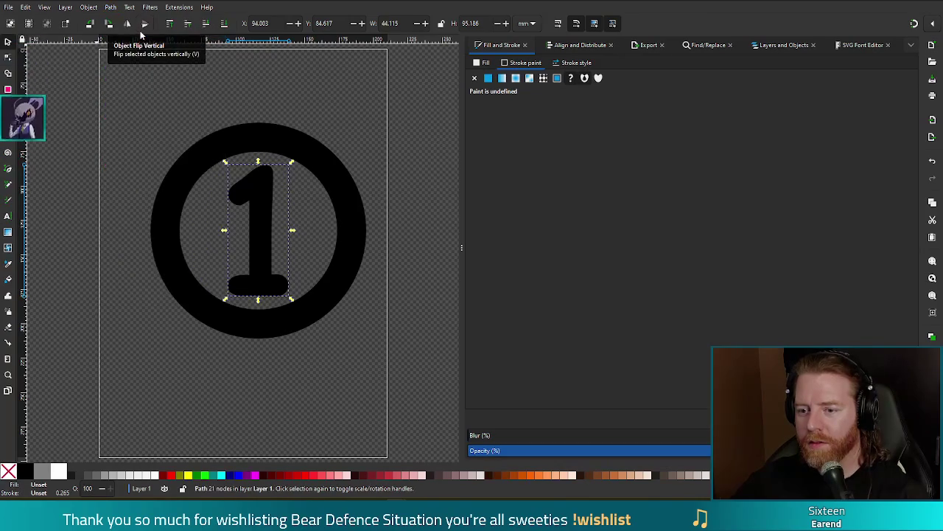
{"action": "left_click", "coordinate": [211, 199]}
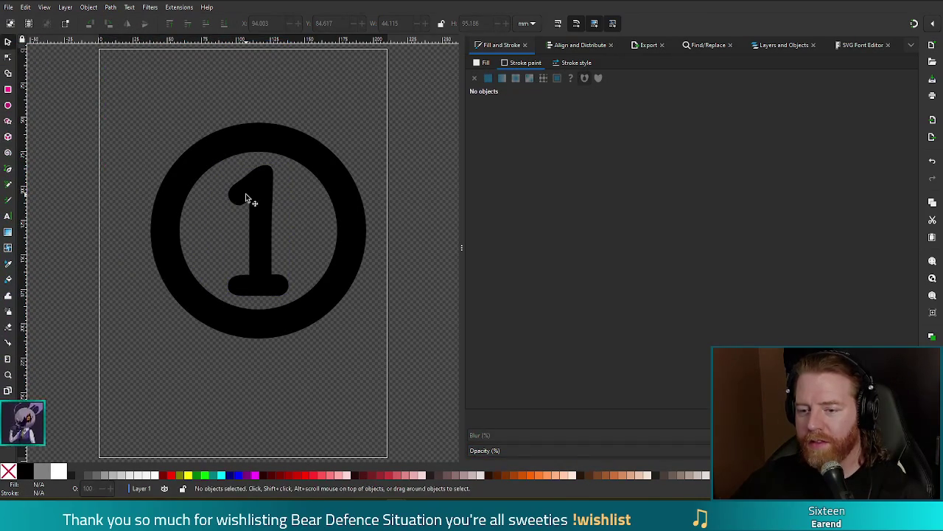
{"action": "double_click", "coordinate": [245, 193]}
{"action": "left_click", "coordinate": [223, 141]}
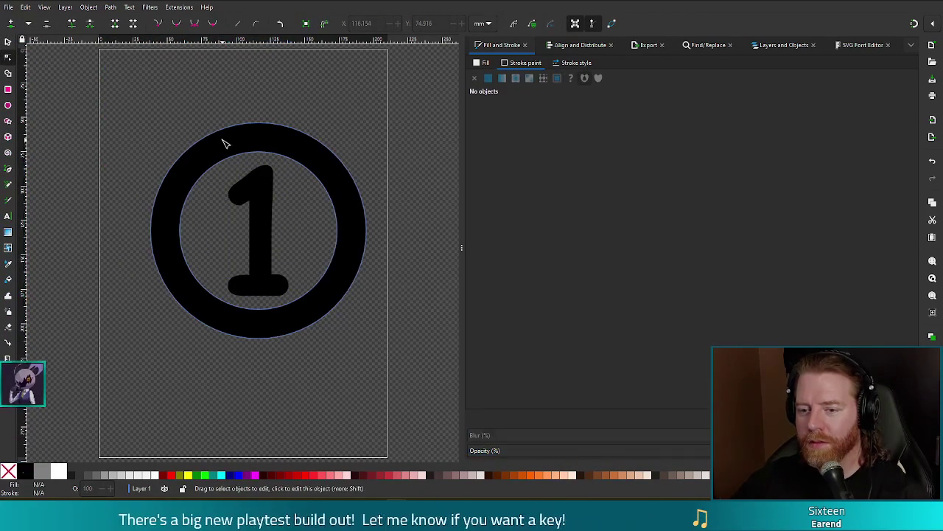
{"action": "key", "text": "s"}
Step: Check the combined ring-and-1 shape's nodes, deselect it, and save the drawing with Ctrl+S
{"action": "left_click", "coordinate": [261, 199], "text": "shift"}
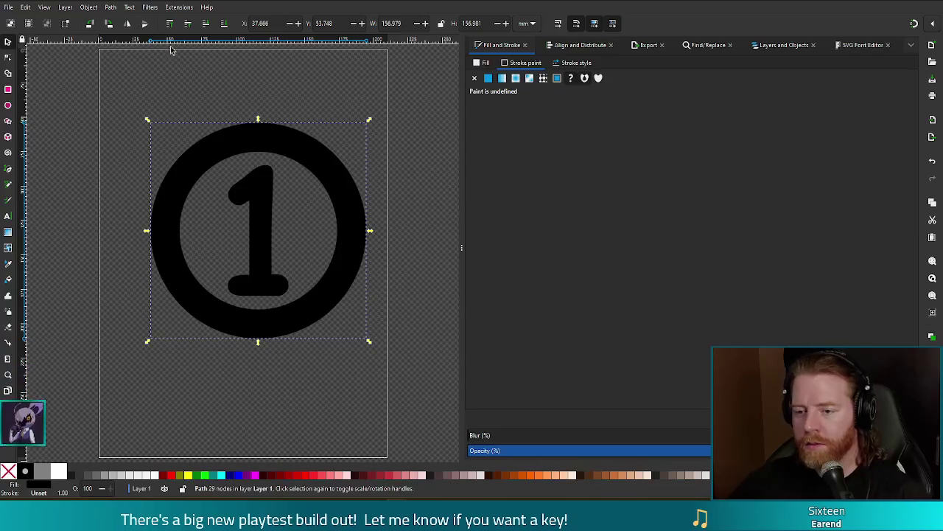
{"action": "double_click", "coordinate": [253, 143]}
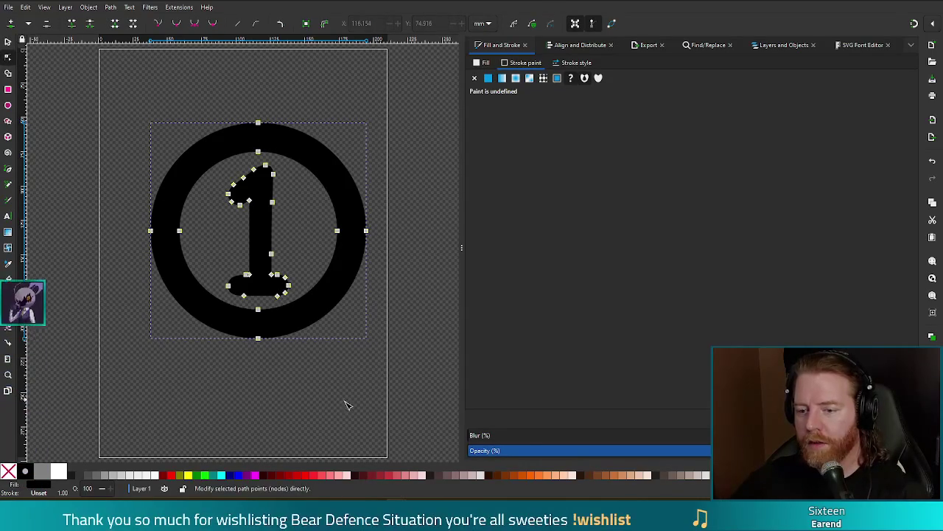
{"action": "left_click", "coordinate": [315, 411]}
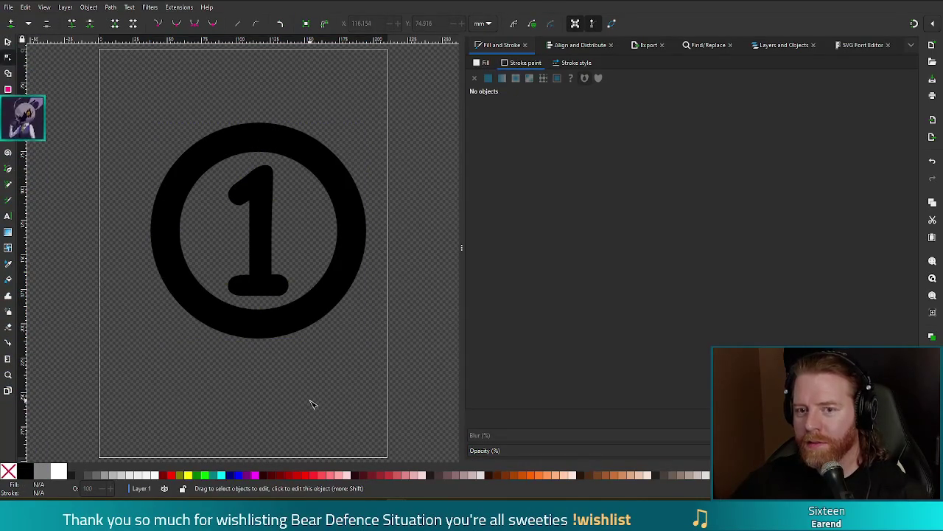
{"action": "key", "text": "ctrl+s"}
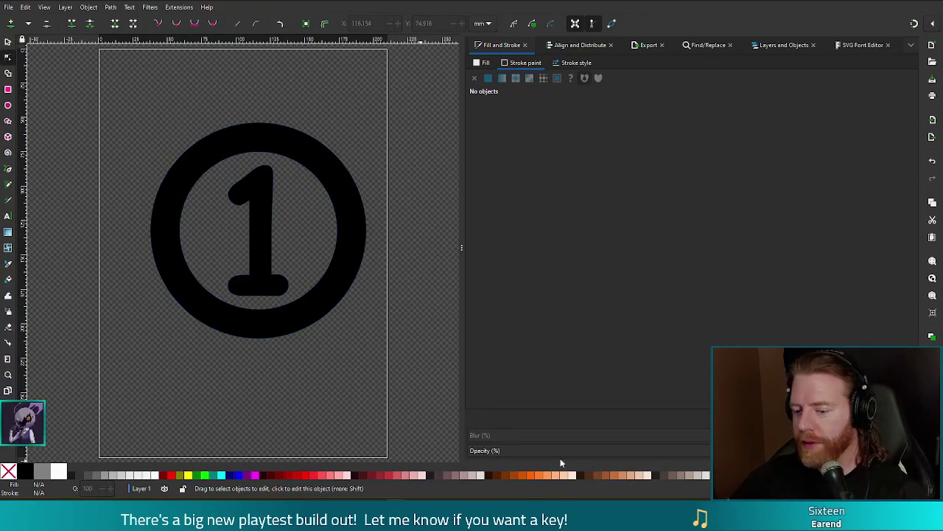
{"action": "key", "text": "alt+Tab"}
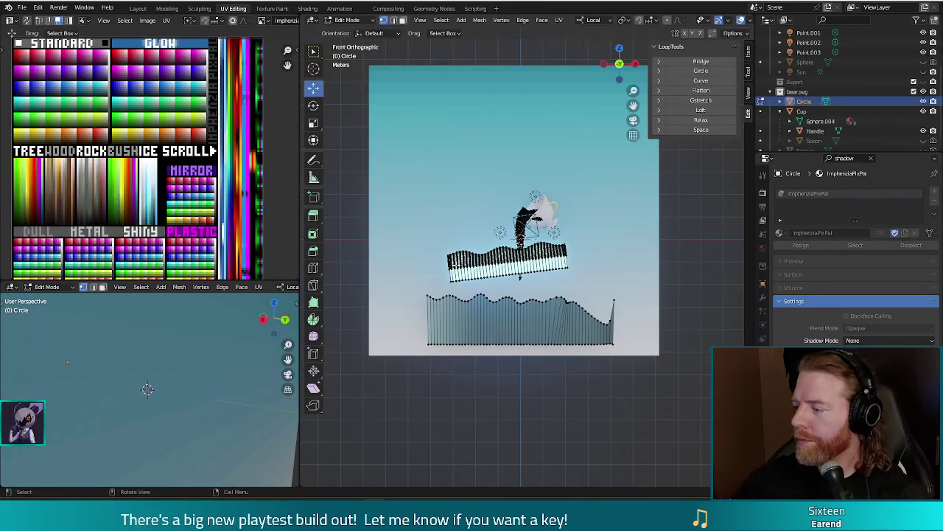
Step: Save replenishment.blend and switch the Circle mesh back to Object Mode
{"action": "key", "text": "ctrl+s"}
{"action": "key", "text": "Tab"}
Step: Select the background Plane and orbit from Front Orthographic into a perspective view
{"action": "left_click", "coordinate": [658, 263]}
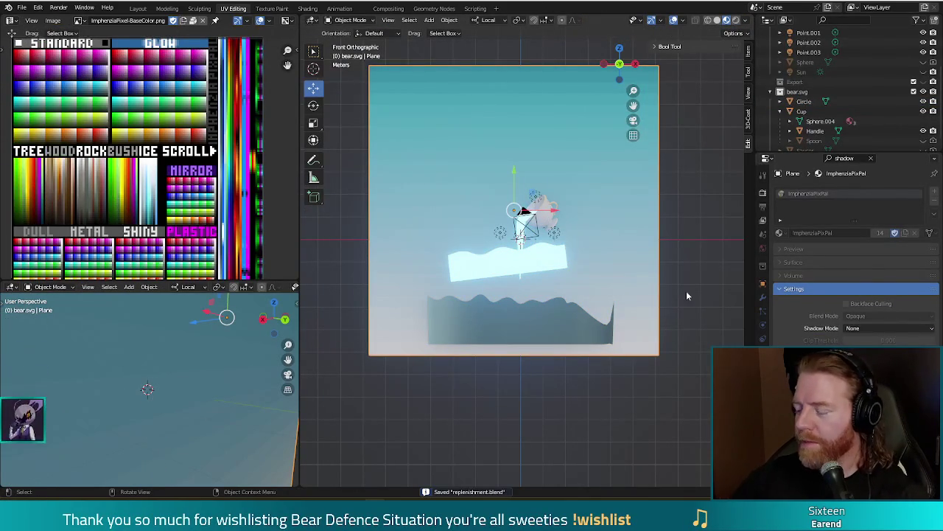
{"action": "mouse_move", "coordinate": [670, 224]}
{"action": "middle_mouse_down"}
{"action": "mouse_move", "coordinate": [651, 273]}
{"action": "mouse_move", "coordinate": [620, 238]}
{"action": "middle_mouse_up"}
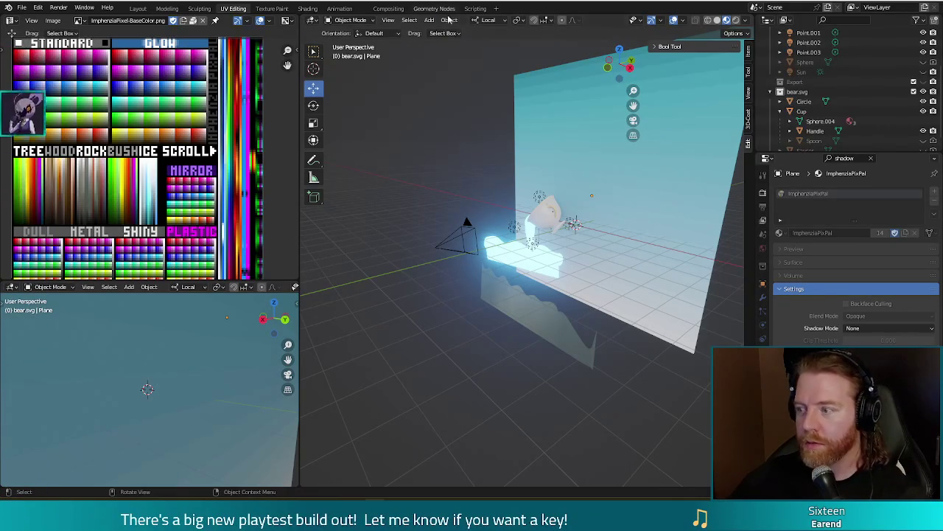
Step: Orbit around the backdrop scene, then bring up Save As with Ctrl+Shift+S
{"action": "middle_click_drag", "start_coordinate": [455, 199], "coordinate": [479, 197]}
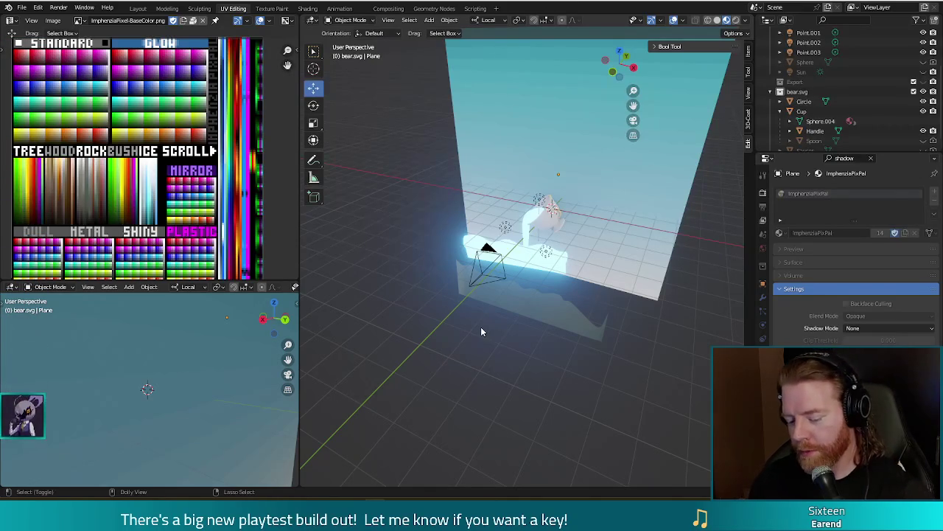
{"action": "key", "text": "ctrl+shift+s"}
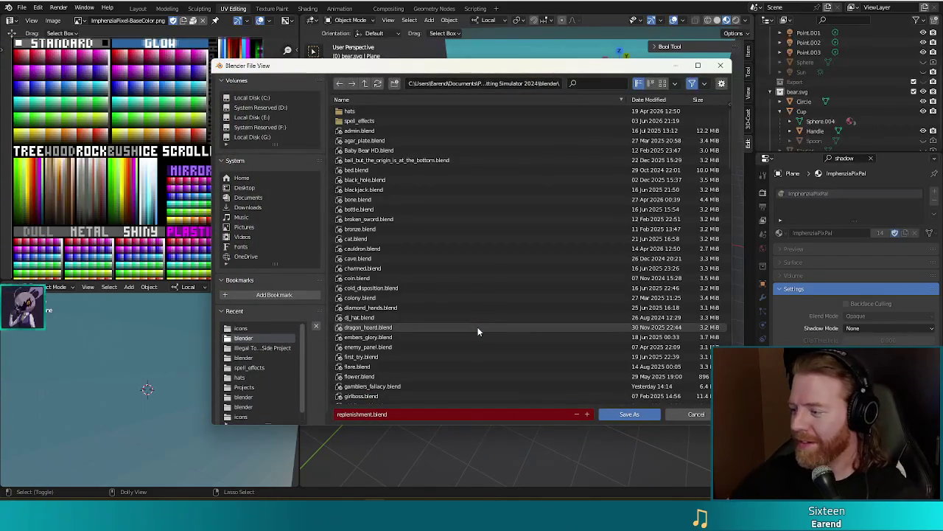
Step: Replace the file name 'replenishment' with 'first' and save the scene as first.blend
{"action": "double_click", "coordinate": [359, 414]}
{"action": "type", "text": "first"}
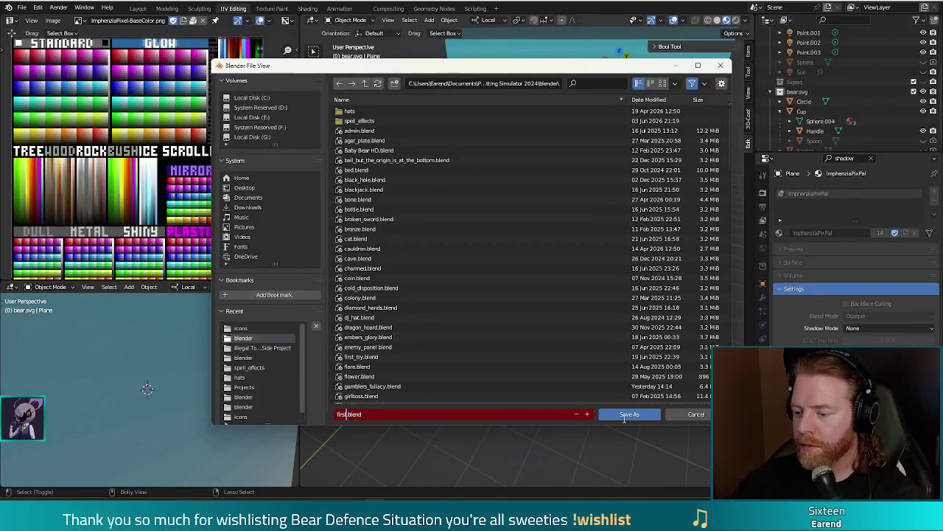
{"action": "left_click", "coordinate": [630, 412]}
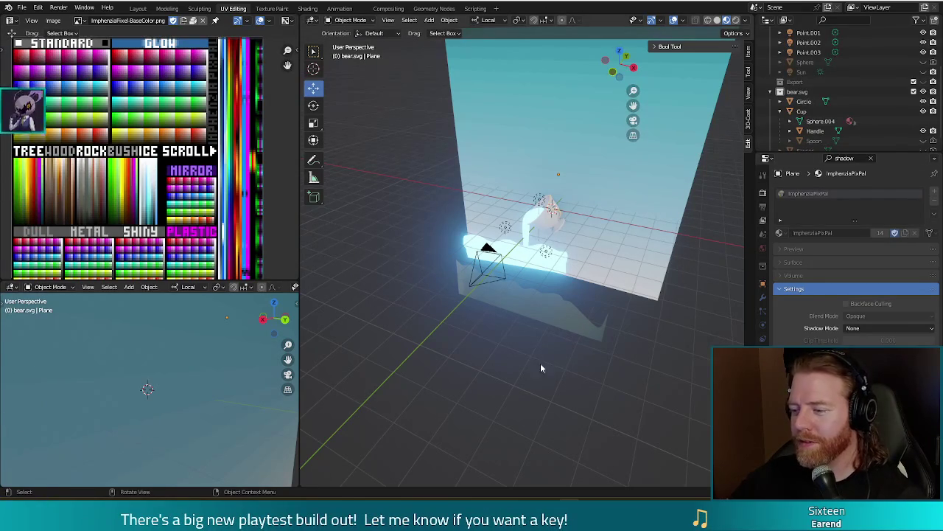
Step: Delete the glowing cup, leaving the camera and lights before the empty teal backdrop
{"action": "mouse_move", "coordinate": [519, 358]}
{"action": "middle_mouse_down"}
{"action": "mouse_move", "coordinate": [559, 322]}
{"action": "mouse_move", "coordinate": [545, 335]}
{"action": "middle_mouse_up"}
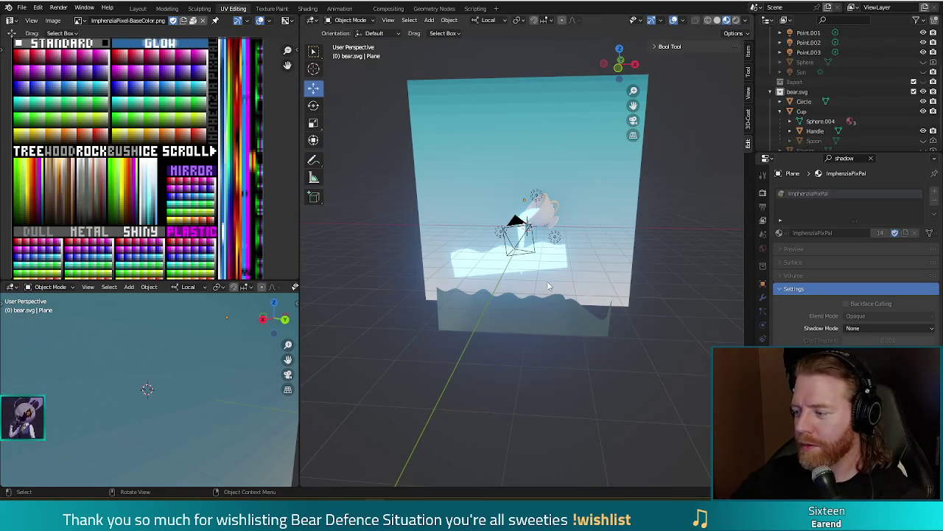
{"action": "middle_click_drag", "start_coordinate": [547, 285], "coordinate": [556, 267]}
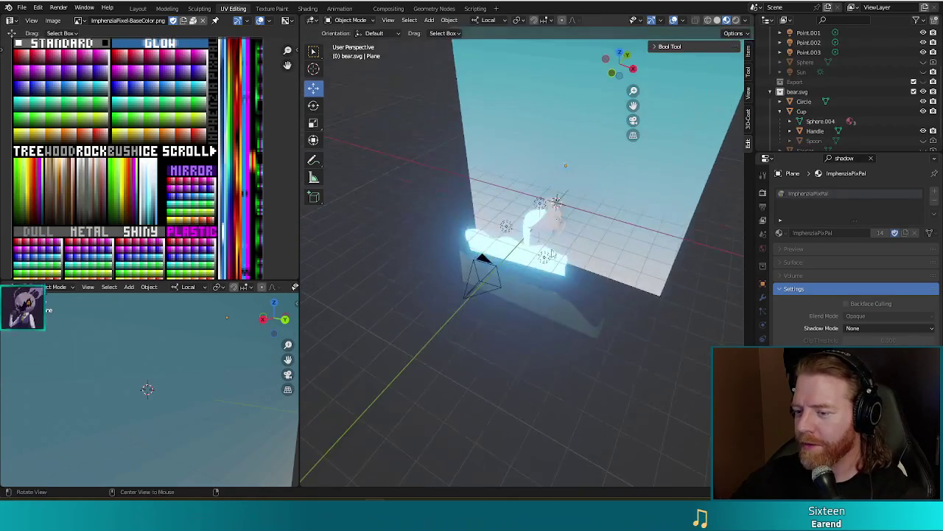
{"action": "key", "text": "n"}
{"action": "key", "text": "Delete"}
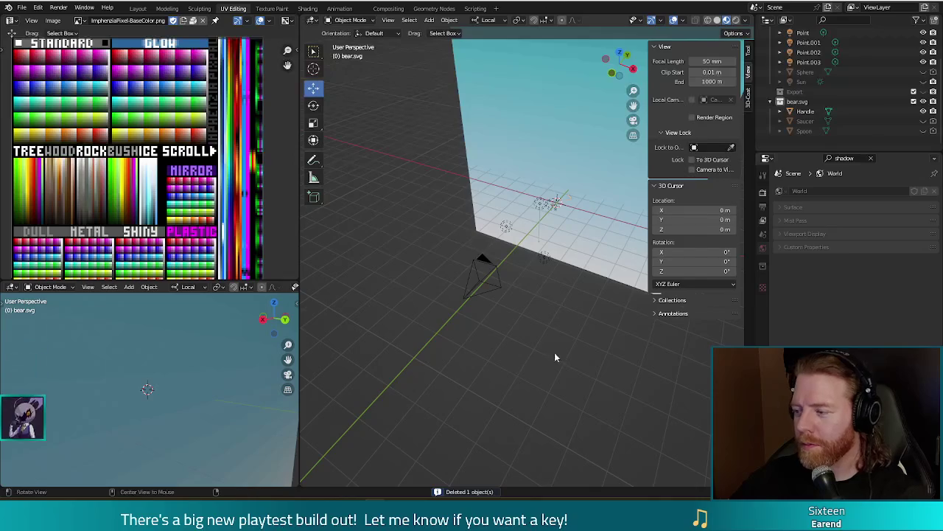
{"action": "middle_click_drag", "start_coordinate": [550, 361], "coordinate": [596, 322]}
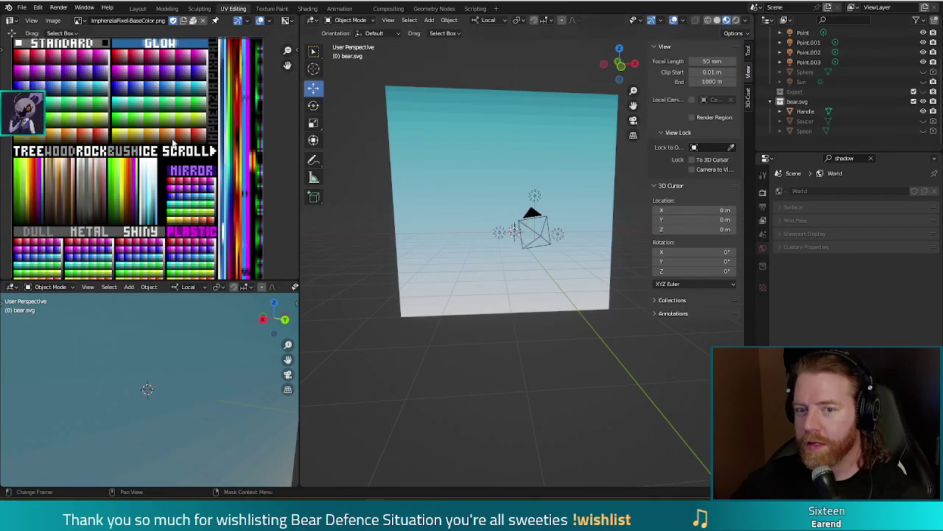
{"action": "left_click", "coordinate": [23, 8]}
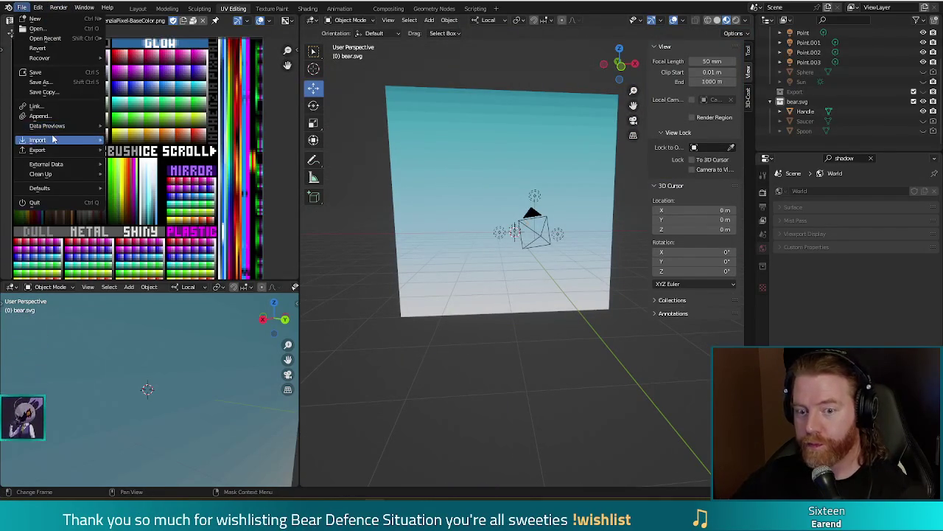
{"action": "mouse_move", "coordinate": [38, 140]}
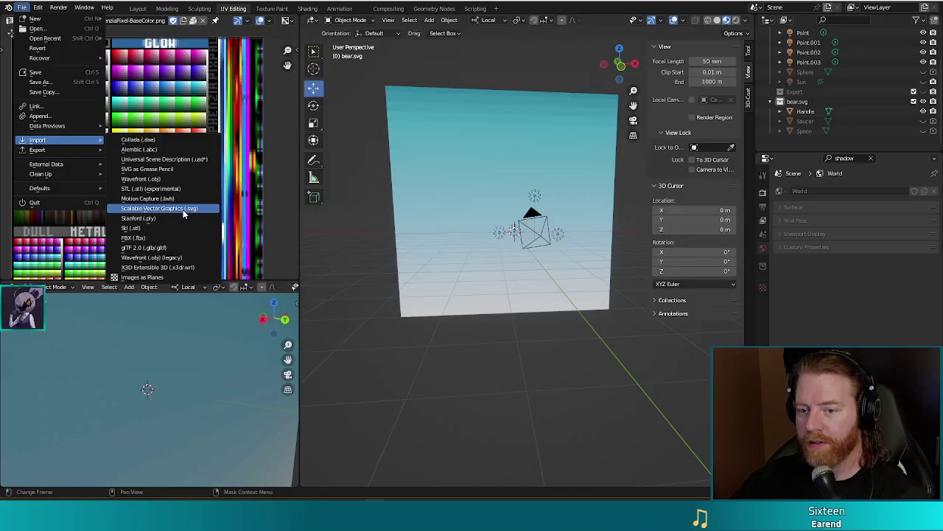
{"action": "left_click", "coordinate": [183, 208]}
{"action": "double_click", "coordinate": [357, 171]}
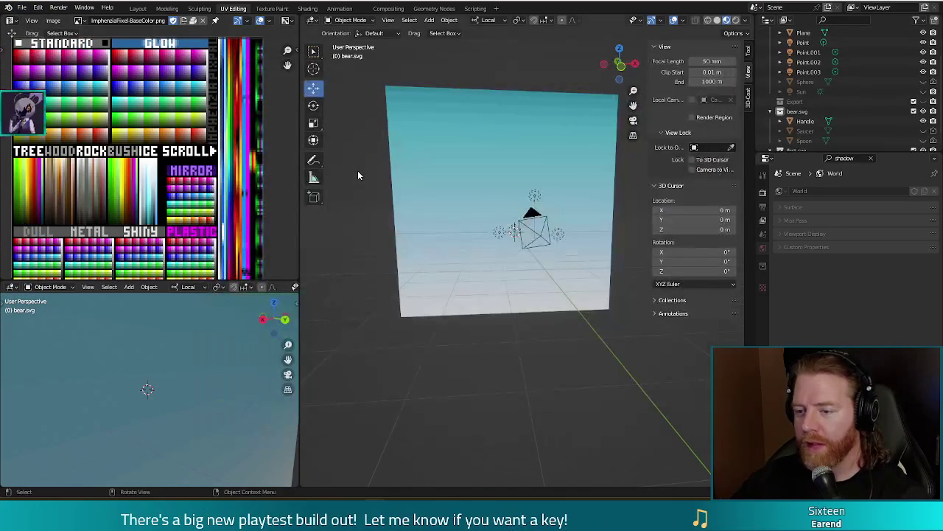
{"action": "mouse_move", "coordinate": [538, 323]}
{"action": "middle_mouse_down"}
{"action": "mouse_move", "coordinate": [543, 367]}
{"action": "mouse_move", "coordinate": [493, 212]}
{"action": "middle_mouse_up"}
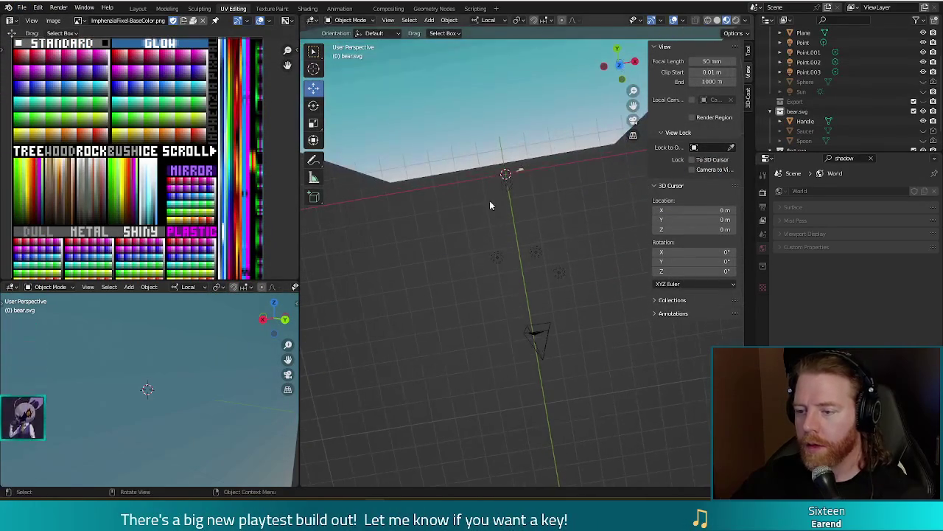
{"action": "mouse_move", "coordinate": [577, 247]}
{"action": "middle_mouse_down"}
{"action": "mouse_move", "coordinate": [542, 171]}
{"action": "mouse_move", "coordinate": [539, 263]}
{"action": "mouse_move", "coordinate": [531, 196]}
{"action": "mouse_move", "coordinate": [535, 246]}
{"action": "middle_mouse_up"}
{"action": "left_click", "coordinate": [536, 175]}
{"action": "scroll", "coordinate": [537, 176], "scroll_direction": "up", "scroll_amount": 3}
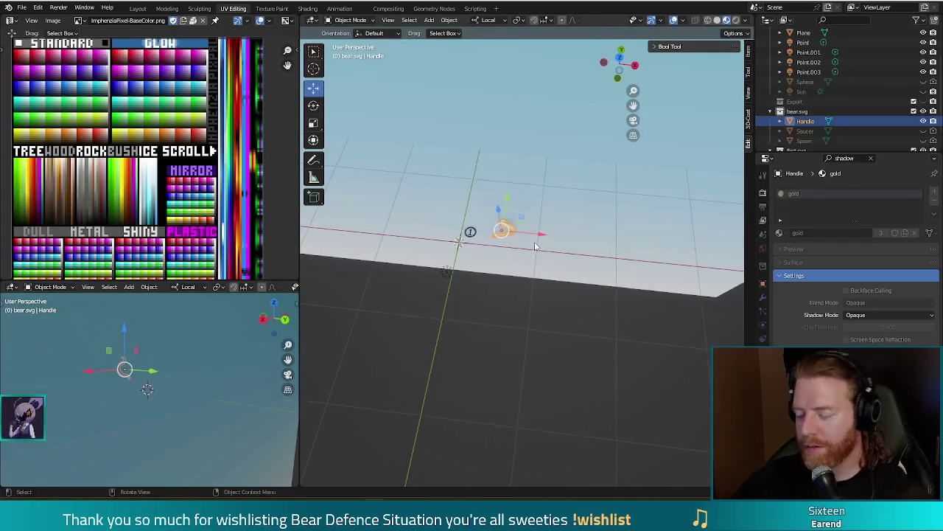
{"action": "key", "text": "Delete"}
{"action": "key", "text": "n"}
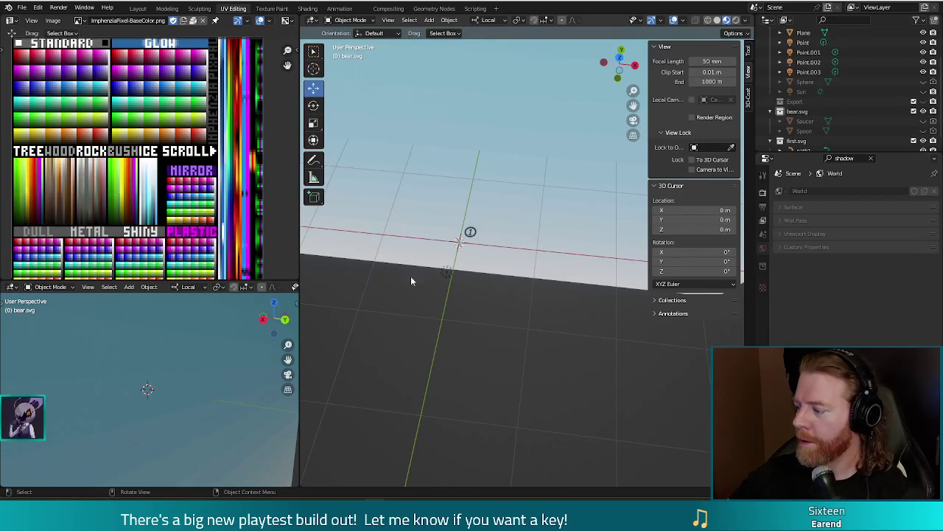
{"action": "left_click", "coordinate": [481, 302]}
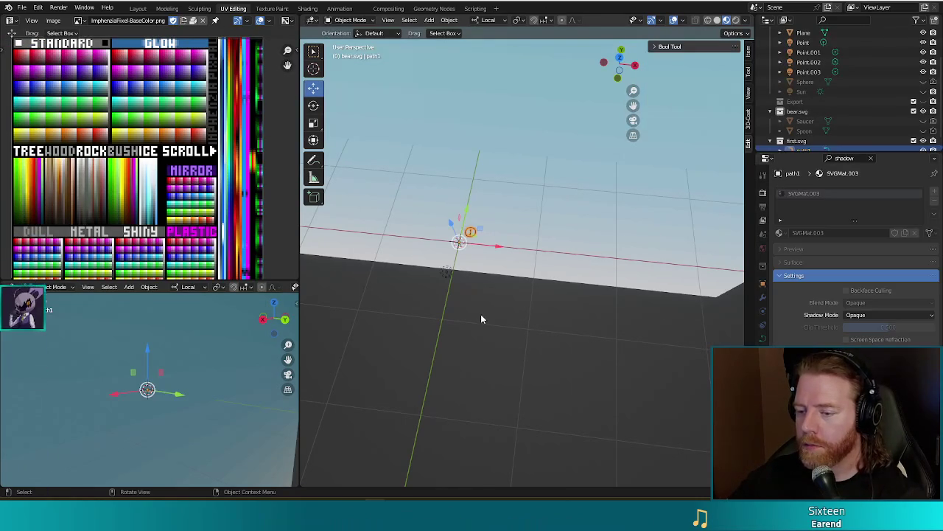
{"action": "mouse_move", "coordinate": [450, 195]}
{"action": "middle_mouse_down"}
{"action": "mouse_move", "coordinate": [445, 227]}
{"action": "mouse_move", "coordinate": [428, 223]}
{"action": "mouse_move", "coordinate": [575, 366]}
{"action": "mouse_move", "coordinate": [543, 263]}
{"action": "mouse_move", "coordinate": [556, 392]}
{"action": "mouse_move", "coordinate": [574, 348]}
{"action": "mouse_move", "coordinate": [566, 349]}
{"action": "middle_mouse_up"}
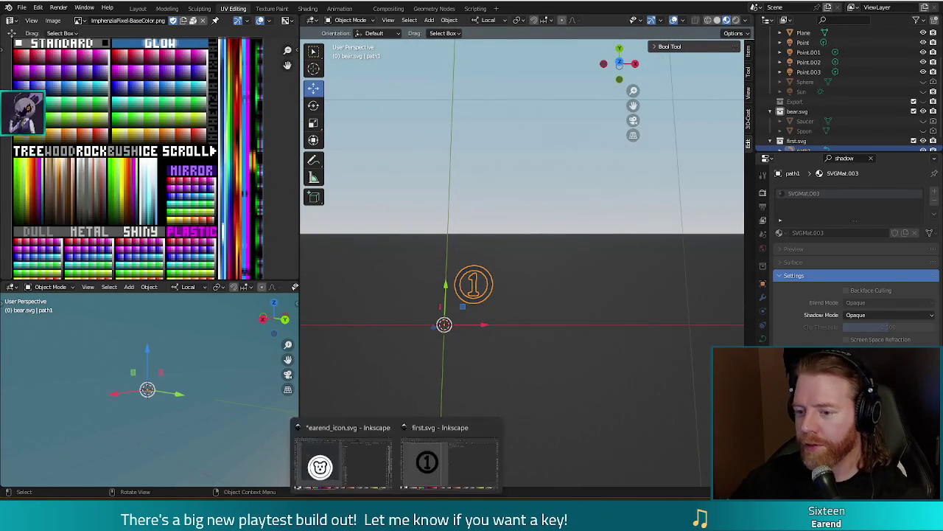
{"action": "left_click", "coordinate": [445, 467]}
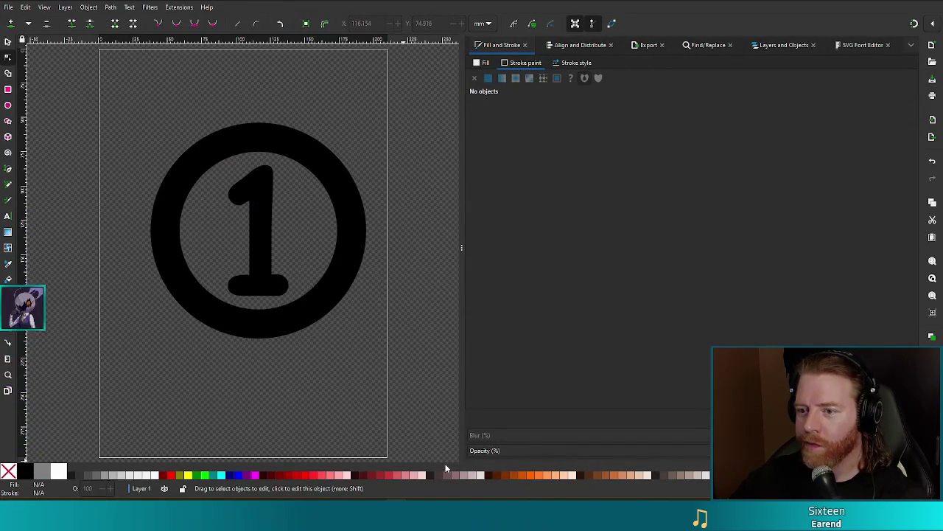
{"action": "key", "text": "alt+Tab"}
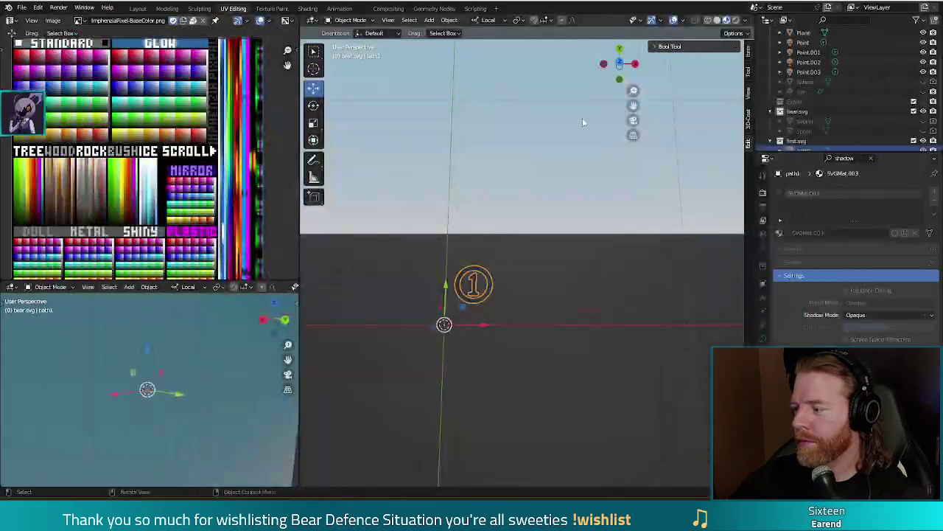
{"action": "left_click", "coordinate": [585, 364]}
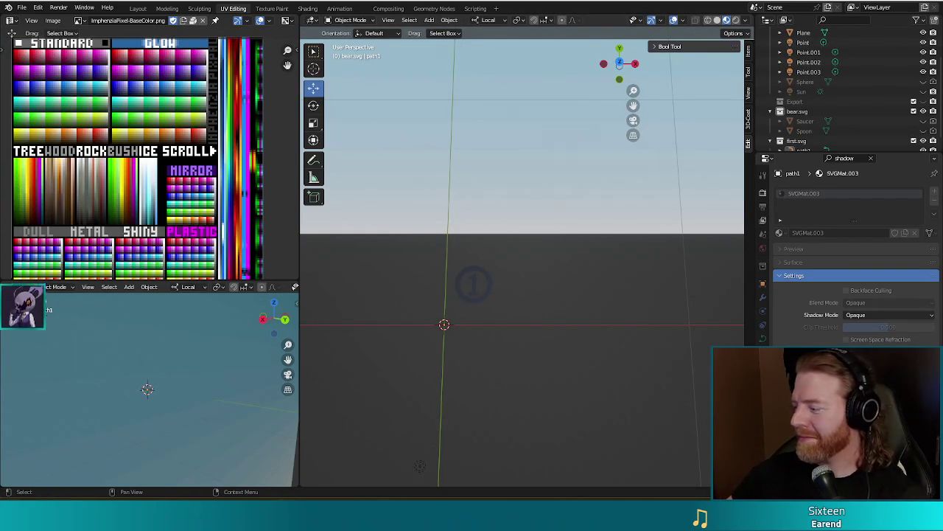
Step: Select the badge and rotate it -90° in Right view so it stands upright
{"action": "left_click", "coordinate": [475, 294]}
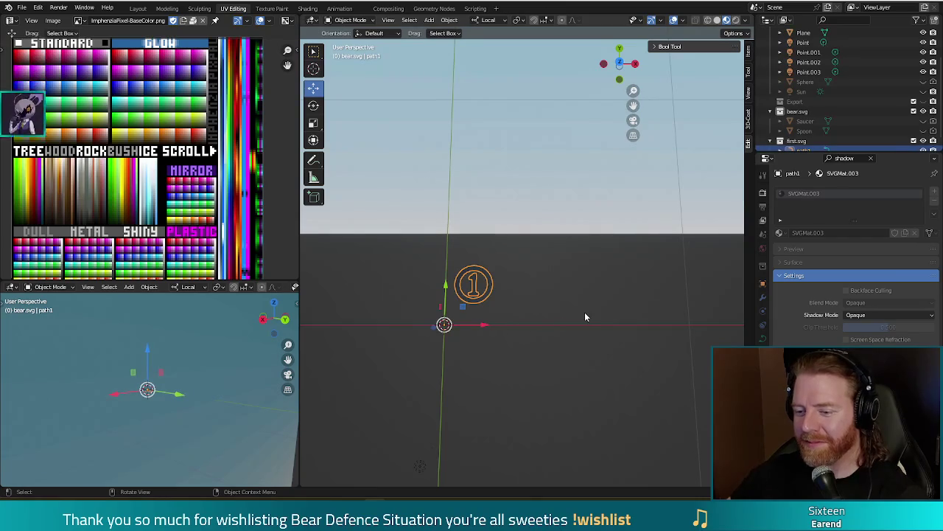
{"action": "key", "text": "KP_3"}
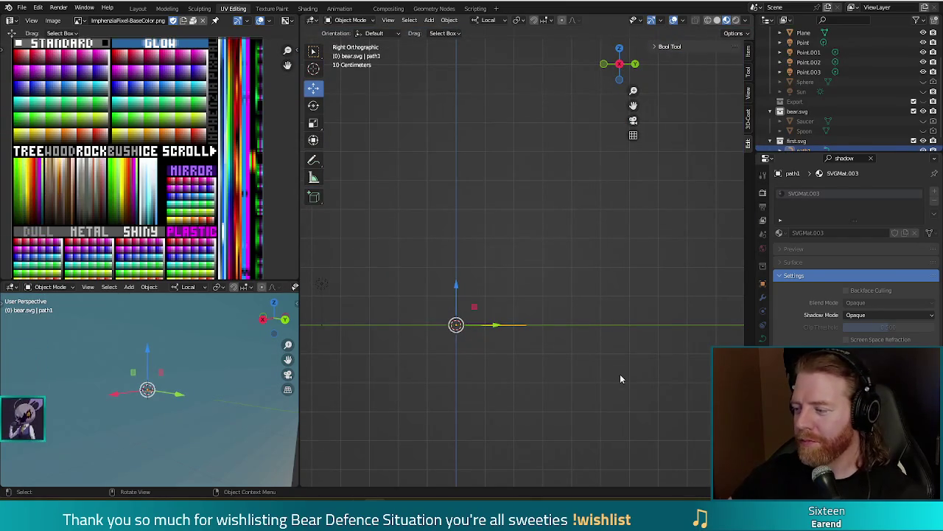
{"action": "key", "text": "r"}
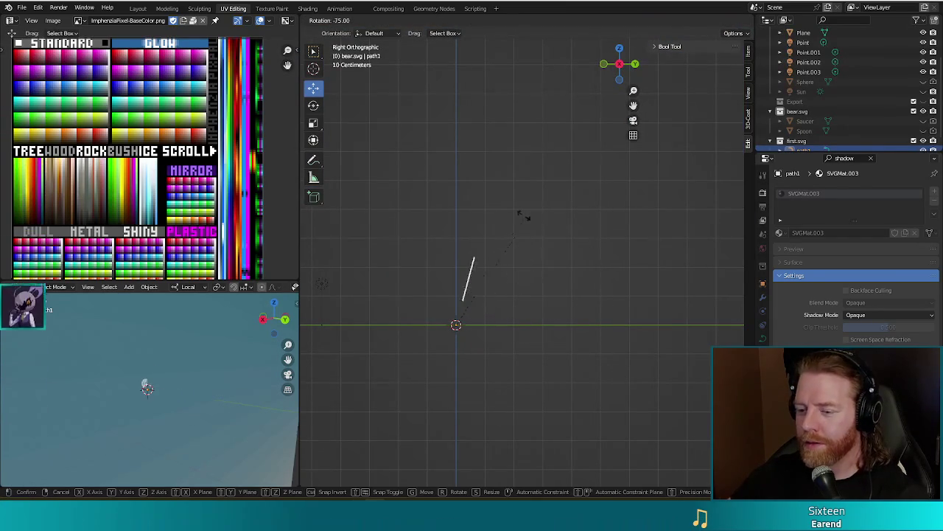
{"action": "left_click", "coordinate": [493, 208]}
Step: Rotate the badge 180° in Top view, then undo that turn so the '1' reads correctly
{"action": "key", "text": "KP_7"}
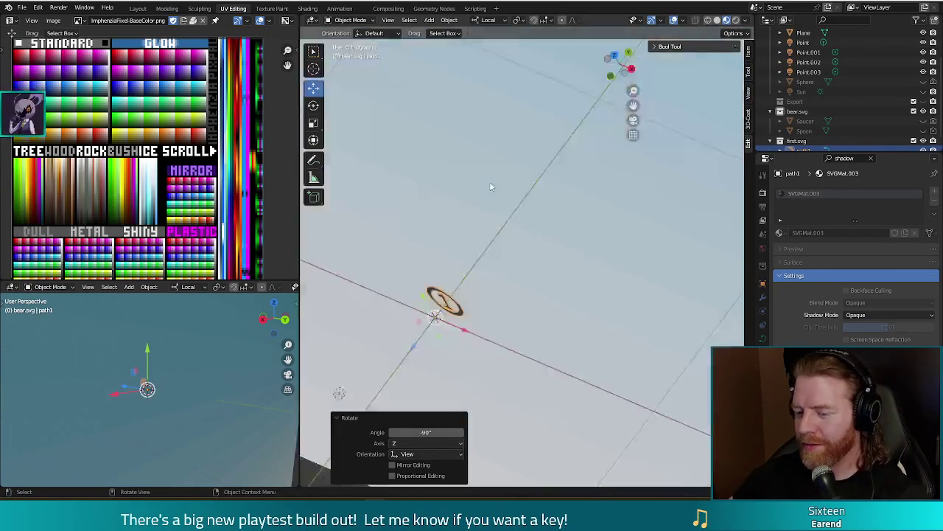
{"action": "key", "text": "r"}
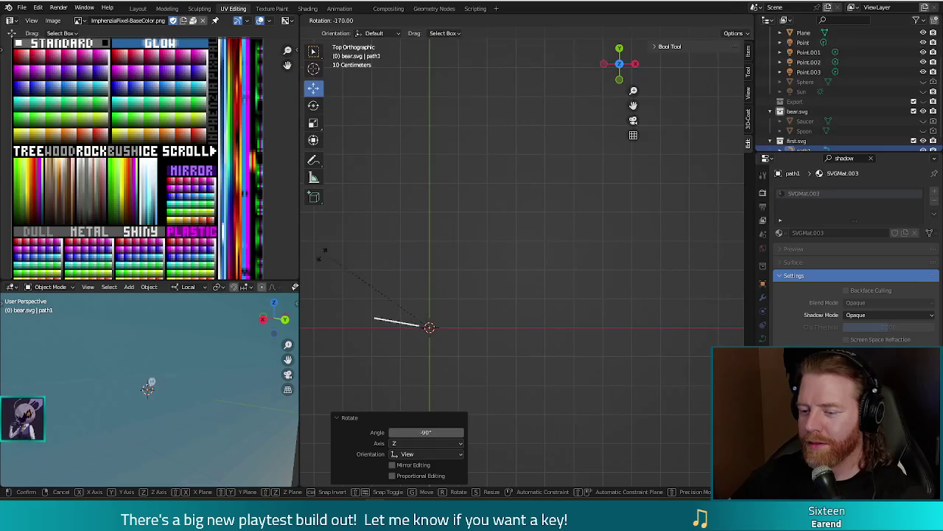
{"action": "left_click", "coordinate": [315, 270]}
{"action": "key", "text": "KP_1"}
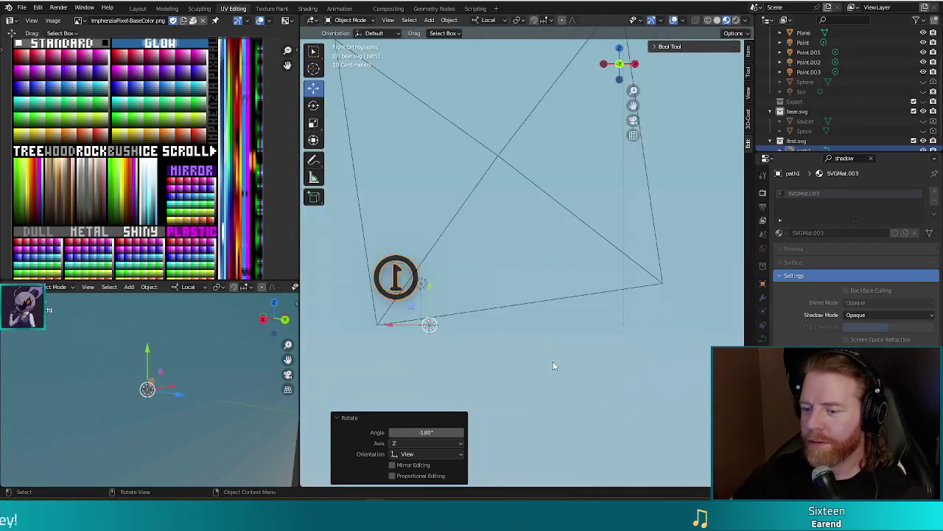
{"action": "middle_click_drag", "start_coordinate": [585, 282], "coordinate": [578, 280], "text": "shift"}
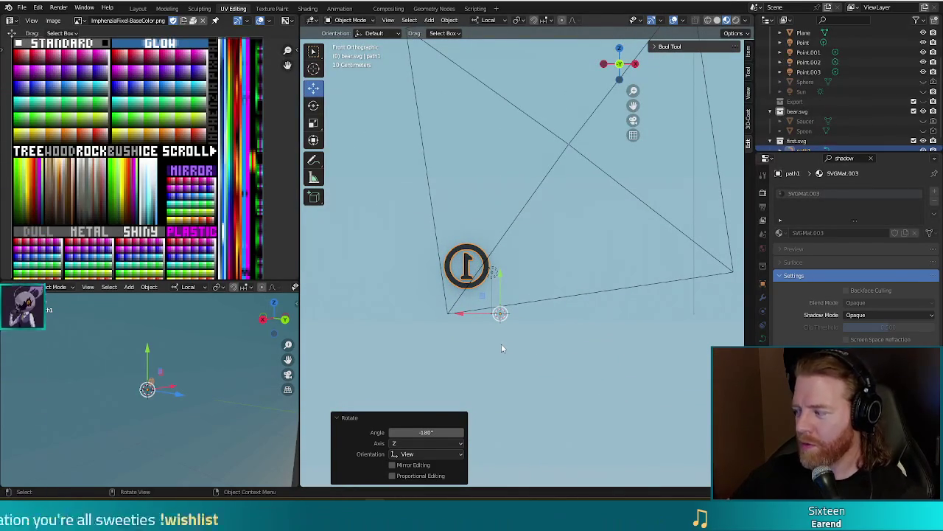
{"action": "key", "text": "ctrl+z"}
{"action": "key", "text": "ctrl+shift+z"}
{"action": "key", "text": "ctrl+z"}
{"action": "key", "text": "ctrl+shift+z"}
{"action": "key", "text": "ctrl+z"}
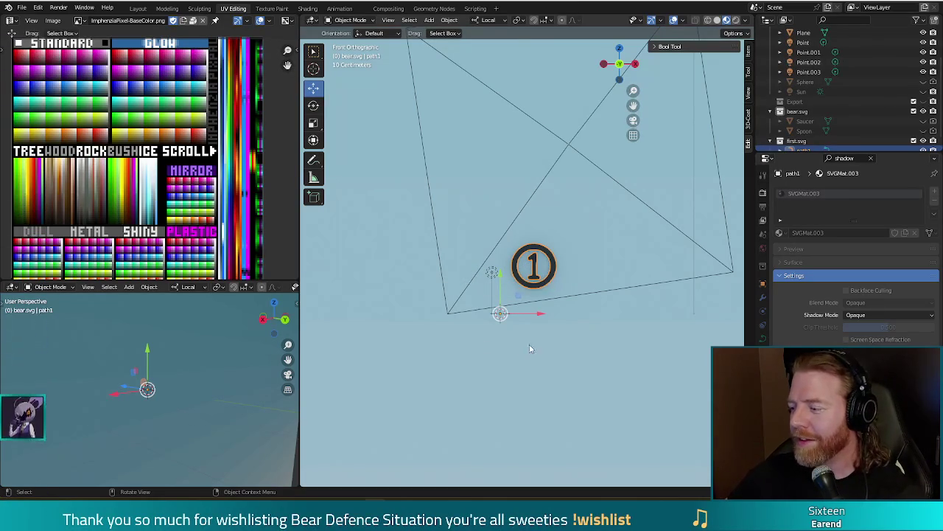
{"action": "scroll", "coordinate": [593, 317], "scroll_direction": "up", "scroll_amount": 1}
{"action": "scroll", "coordinate": [601, 315], "scroll_direction": "up", "scroll_amount": 2}
{"action": "scroll", "coordinate": [611, 313], "scroll_direction": "up", "scroll_amount": 1}
{"action": "scroll", "coordinate": [603, 316], "scroll_direction": "up", "scroll_amount": 1}
{"action": "scroll", "coordinate": [593, 308], "scroll_direction": "down", "scroll_amount": 1}
{"action": "scroll", "coordinate": [580, 299], "scroll_direction": "down", "scroll_amount": 1}
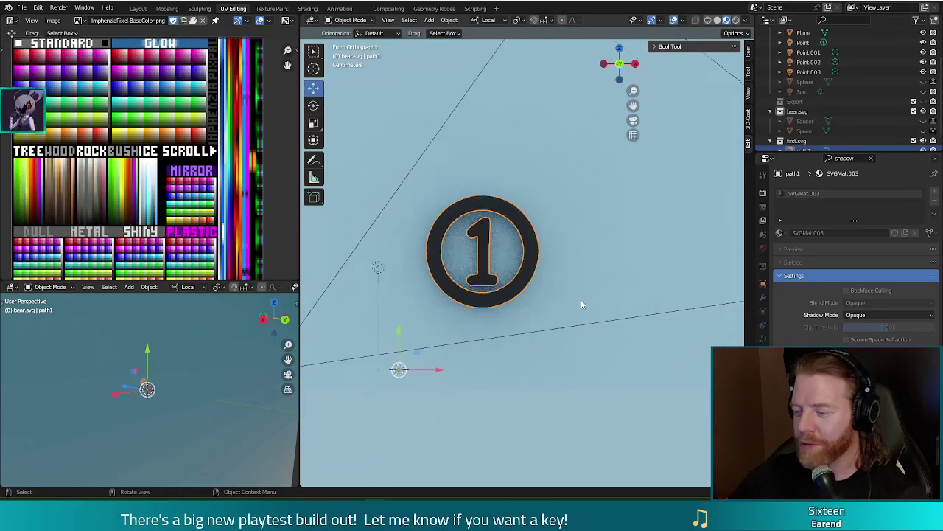
{"action": "scroll", "coordinate": [580, 299], "scroll_direction": "down", "scroll_amount": 5}
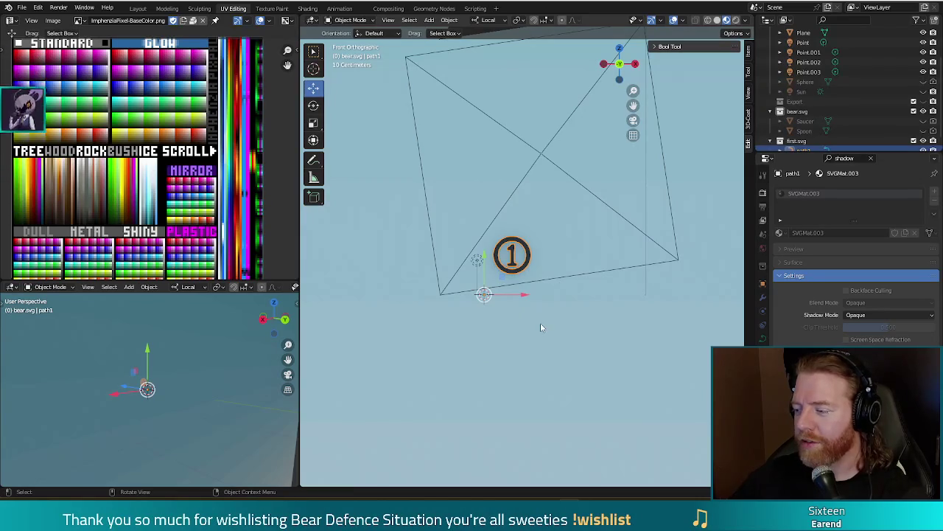
Step: Convert the ring-and-1 badge curve to a mesh and swap its SVG material for ImphenziaPixPal
{"action": "right_click", "coordinate": [485, 348]}
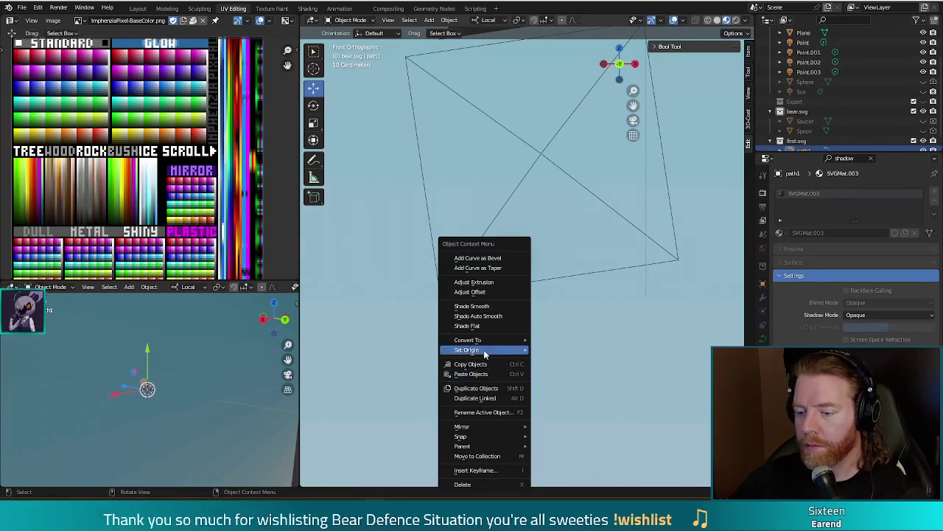
{"action": "mouse_move", "coordinate": [468, 340]}
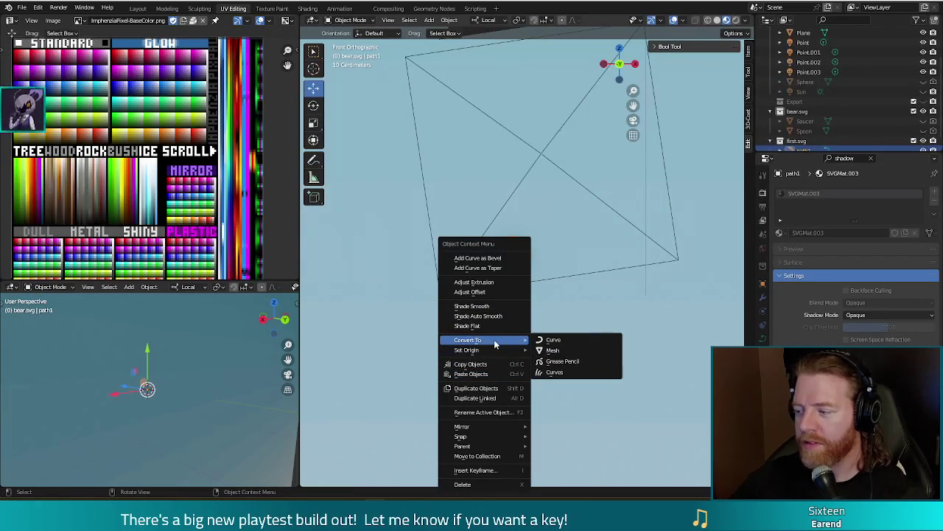
{"action": "left_click", "coordinate": [556, 351]}
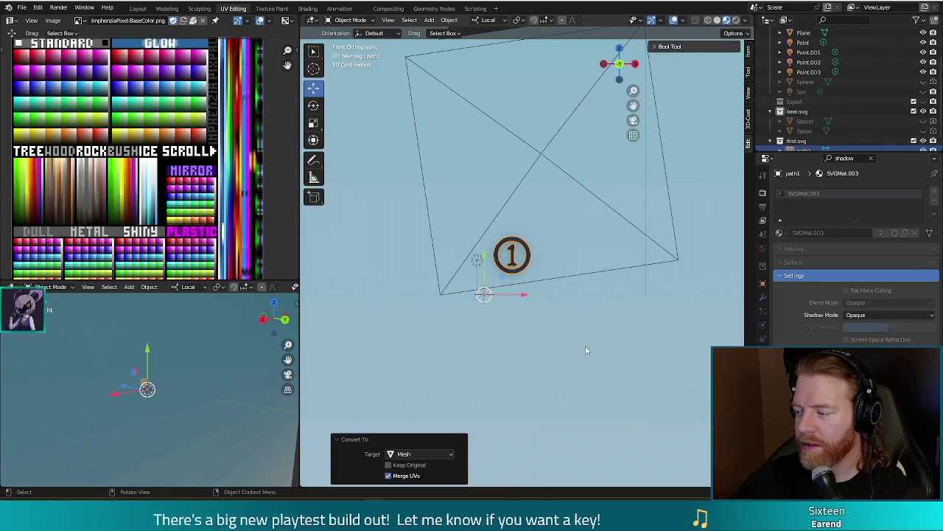
{"action": "left_click", "coordinate": [871, 158]}
{"action": "left_click", "coordinate": [780, 233]}
{"action": "left_click", "coordinate": [811, 255]}
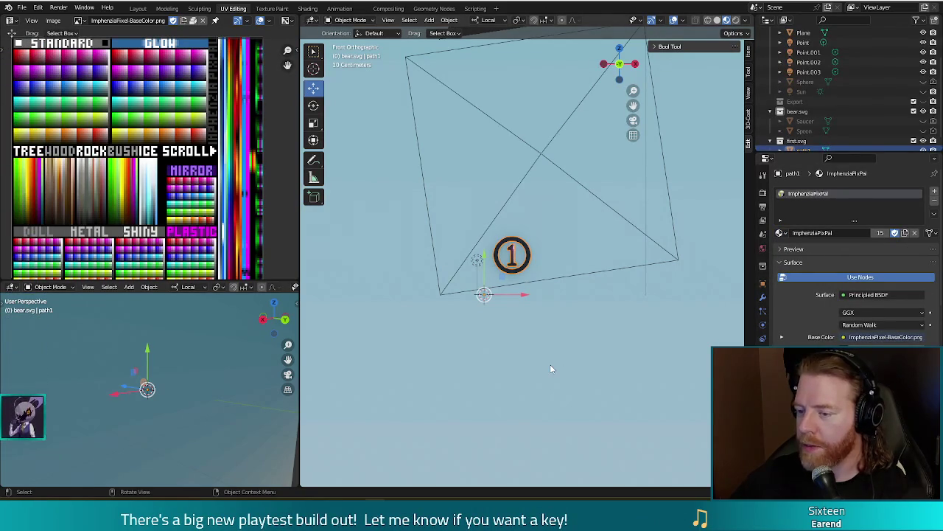
{"action": "scroll", "coordinate": [502, 317], "scroll_direction": "up", "scroll_amount": 5}
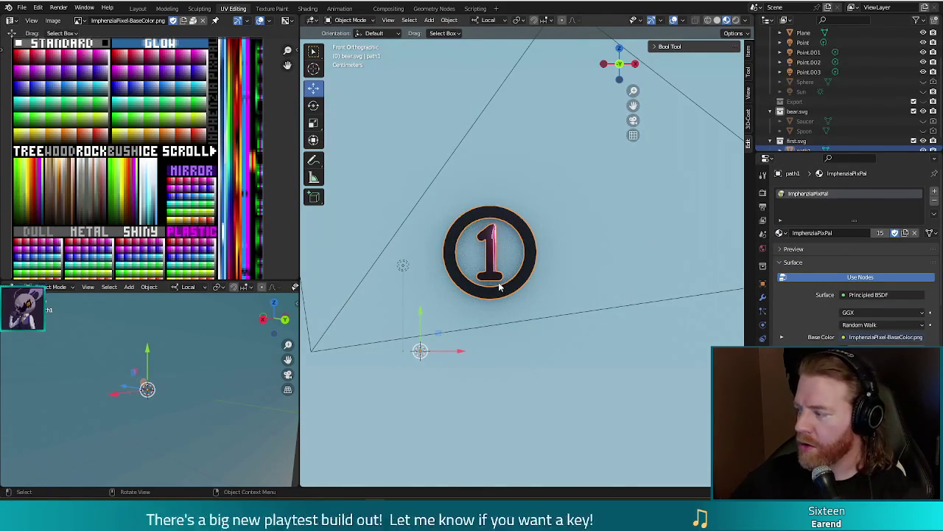
Step: Enter Edit Mode on the badge, select all its geometry, and zoom in on the palette texture
{"action": "key", "text": "Tab"}
{"action": "key", "text": "a"}
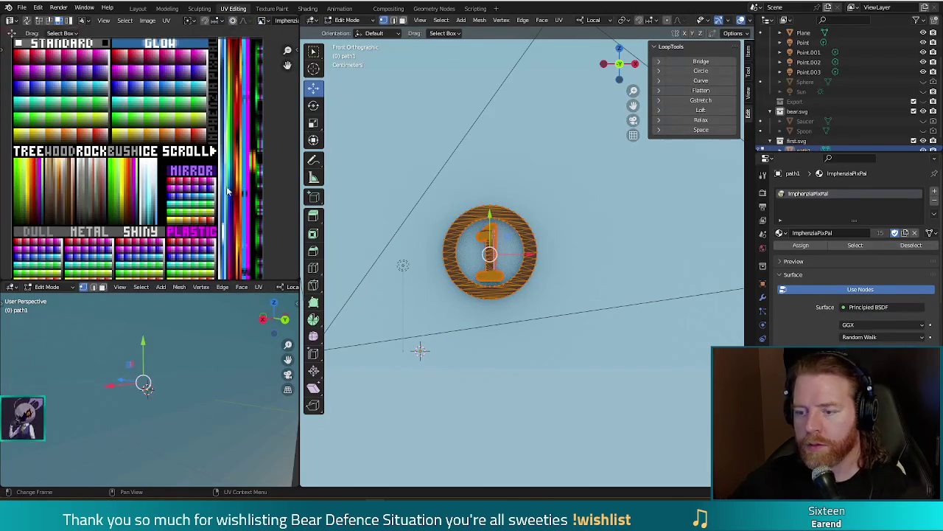
{"action": "scroll", "coordinate": [244, 227], "scroll_direction": "up", "scroll_amount": 1}
{"action": "scroll", "coordinate": [229, 213], "scroll_direction": "down", "scroll_amount": 3}
{"action": "scroll", "coordinate": [219, 204], "scroll_direction": "up", "scroll_amount": 1}
{"action": "scroll", "coordinate": [184, 192], "scroll_direction": "up", "scroll_amount": 2}
{"action": "scroll", "coordinate": [133, 180], "scroll_direction": "down", "scroll_amount": 3}
{"action": "scroll", "coordinate": [134, 179], "scroll_direction": "up", "scroll_amount": 2}
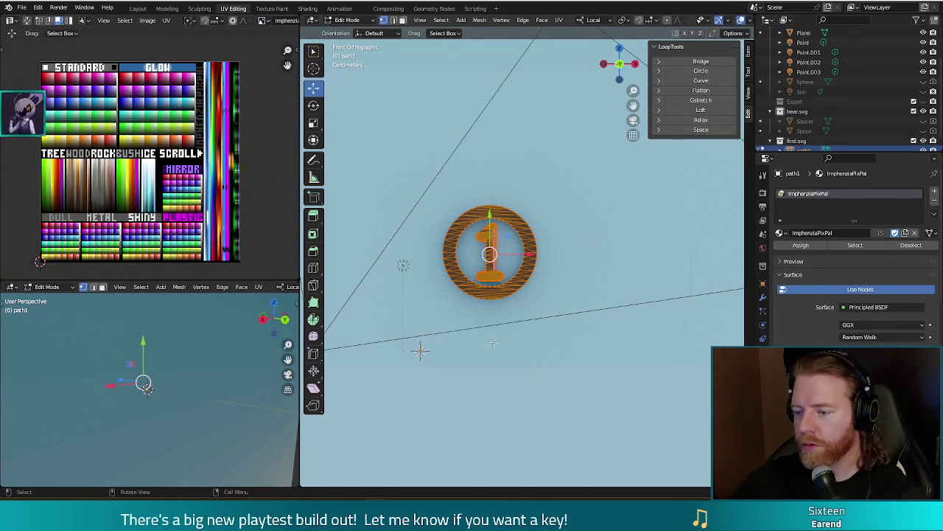
{"action": "middle_click_drag", "start_coordinate": [504, 339], "coordinate": [509, 334], "text": "shift"}
{"action": "scroll", "coordinate": [509, 334], "scroll_direction": "up", "scroll_amount": 1}
{"action": "scroll", "coordinate": [541, 309], "scroll_direction": "down", "scroll_amount": 2}
{"action": "scroll", "coordinate": [549, 301], "scroll_direction": "down", "scroll_amount": 1}
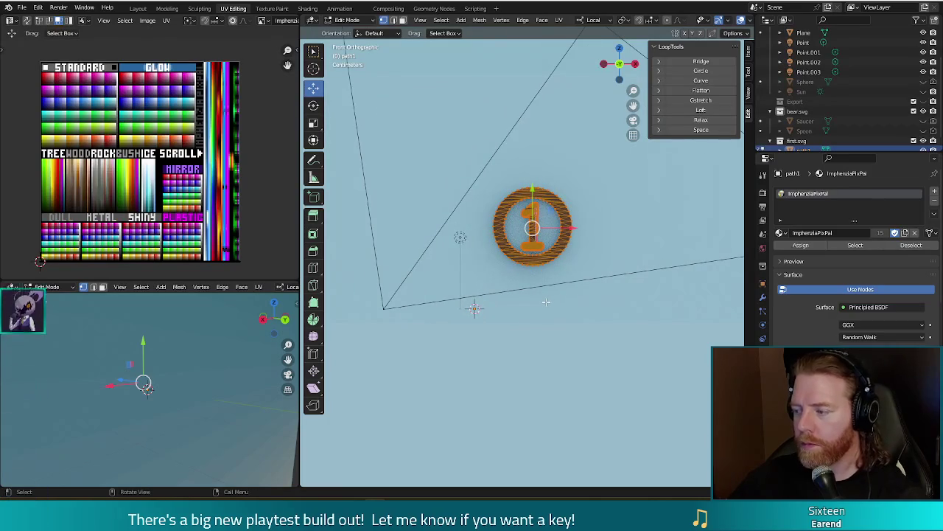
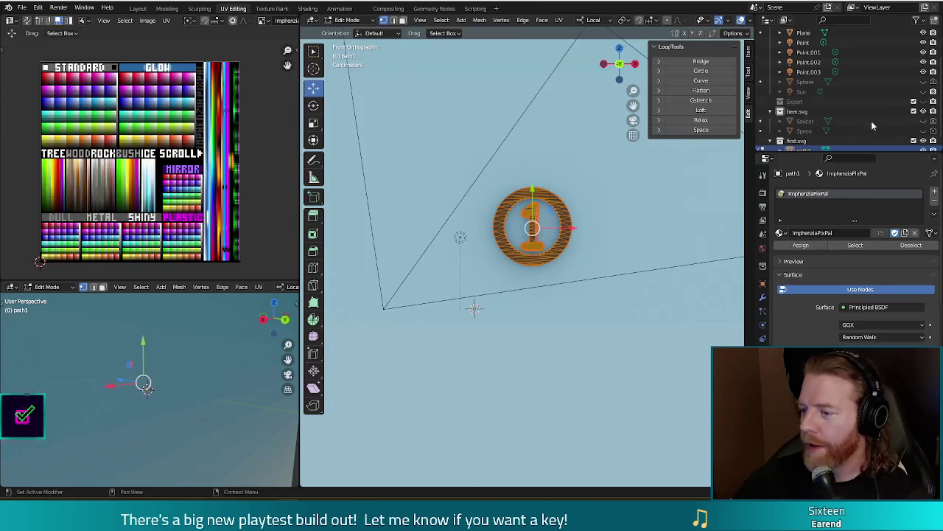
Step: Switch to the browser showing the Bear Defence Situation Steam store page
{"action": "key", "text": "alt+Tab"}
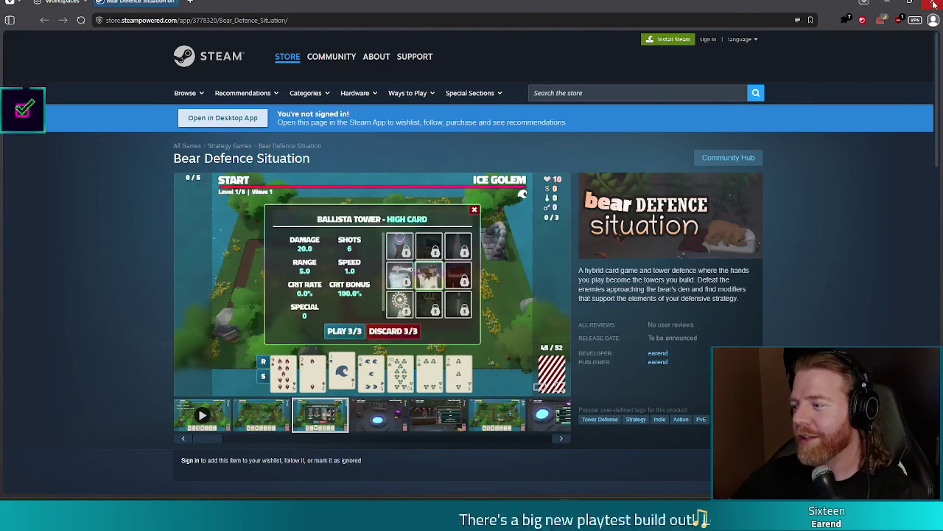
Step: Leave the Steam store page and return to the Blender window
{"action": "key", "text": "alt+Tab"}
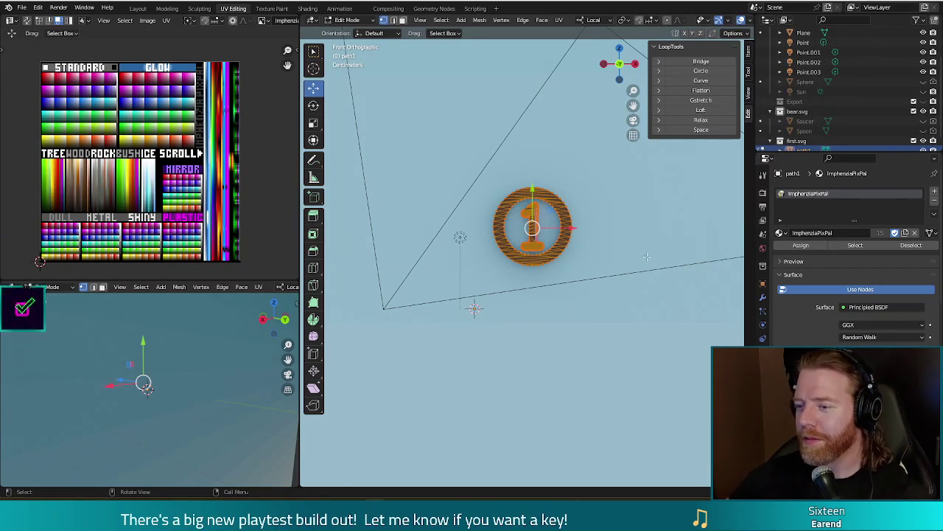
{"action": "mouse_move", "coordinate": [629, 321]}
{"action": "middle_mouse_down"}
{"action": "mouse_move", "coordinate": [623, 341]}
{"action": "mouse_move", "coordinate": [603, 322]}
{"action": "middle_mouse_up"}
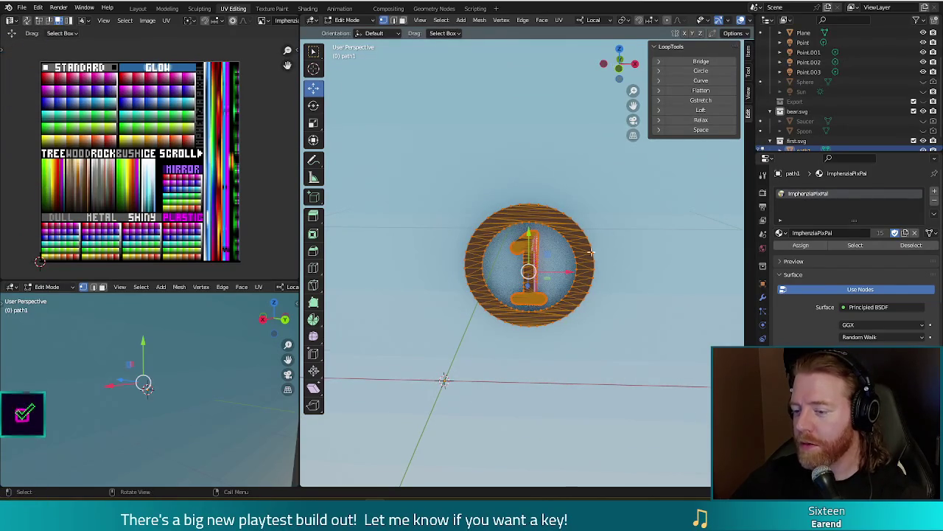
{"action": "scroll", "coordinate": [587, 254], "scroll_direction": "up", "scroll_amount": 1}
{"action": "scroll", "coordinate": [587, 253], "scroll_direction": "up", "scroll_amount": 3}
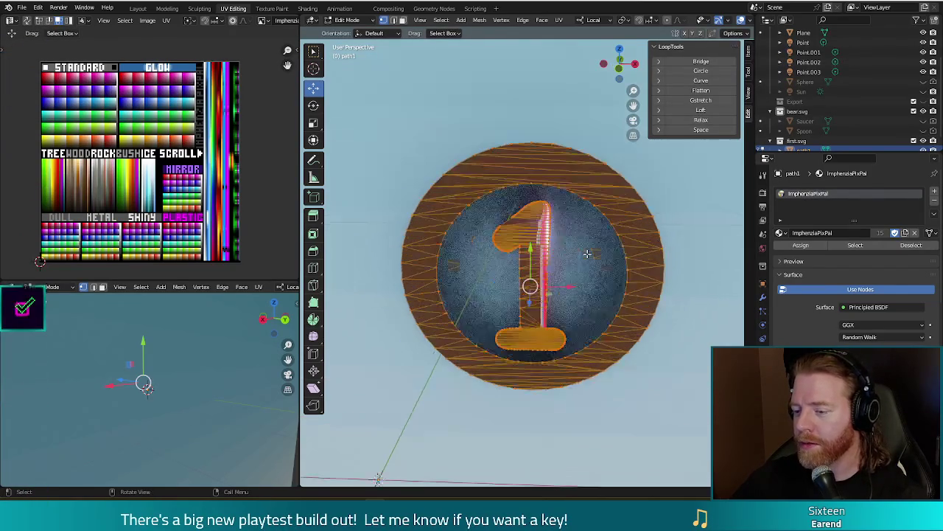
{"action": "key", "text": "alt+z"}
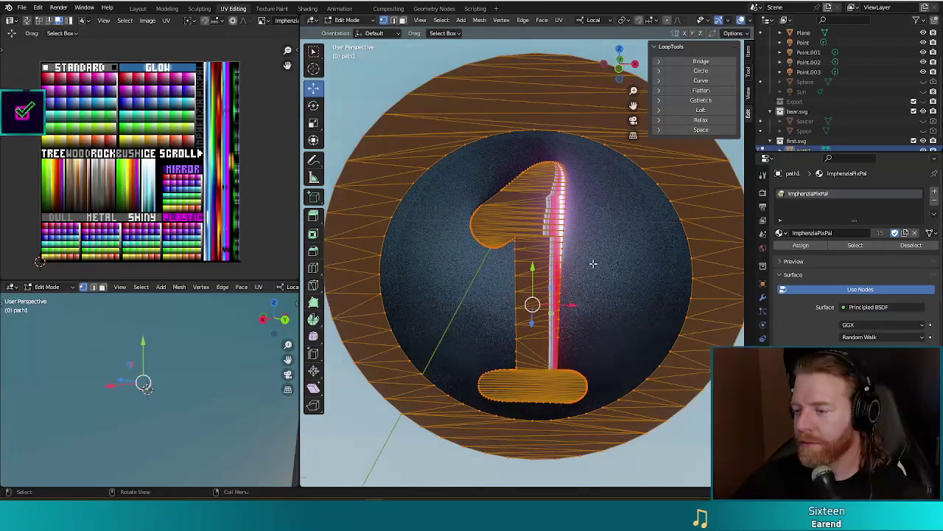
{"action": "scroll", "coordinate": [593, 264], "scroll_direction": "down", "scroll_amount": 7}
{"action": "key", "text": "alt+z"}
{"action": "scroll", "coordinate": [579, 263], "scroll_direction": "up", "scroll_amount": 4}
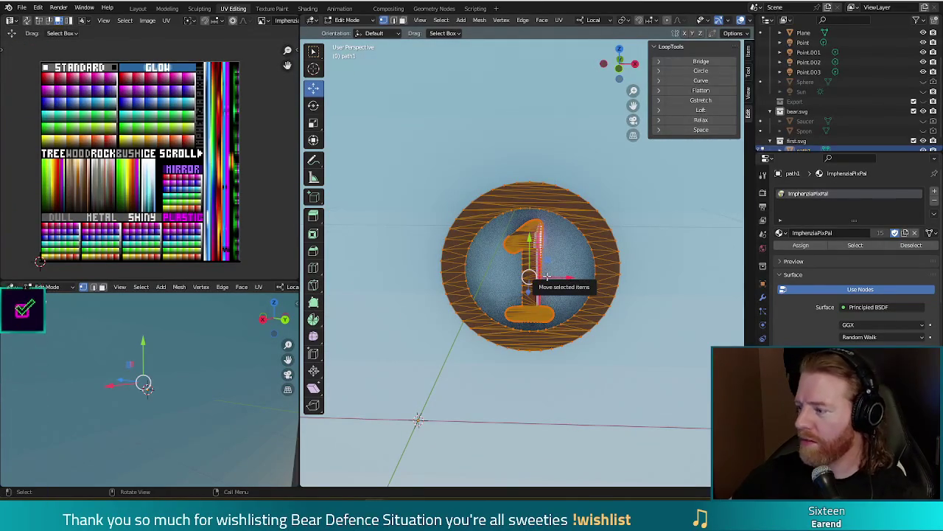
{"action": "key", "text": "KP_1"}
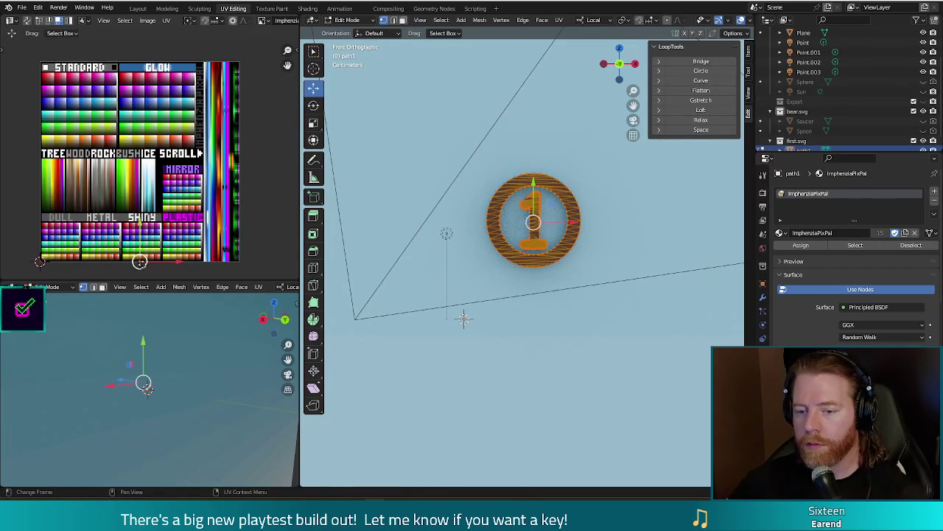
Step: Shift the coin's UVs onto a darker brown palette area, then return to Object Mode
{"action": "key", "text": "g"}
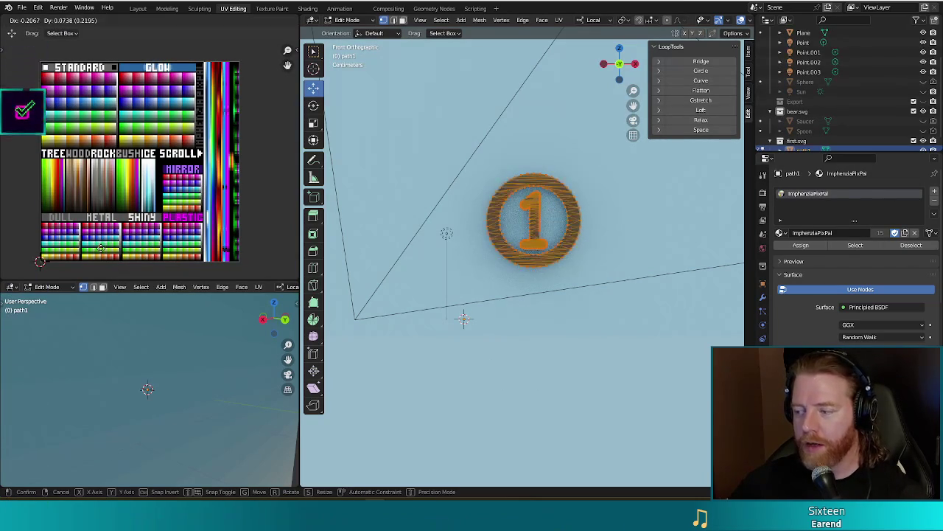
{"action": "left_click", "coordinate": [86, 250]}
{"action": "mouse_move", "coordinate": [86, 250]}
{"action": "middle_mouse_down"}
{"action": "mouse_move", "coordinate": [151, 184]}
{"action": "mouse_move", "coordinate": [153, 115]}
{"action": "middle_mouse_up"}
{"action": "scroll", "coordinate": [168, 186], "scroll_direction": "up", "scroll_amount": 2}
{"action": "scroll", "coordinate": [168, 186], "scroll_direction": "up", "scroll_amount": 1}
{"action": "key", "text": "g"}
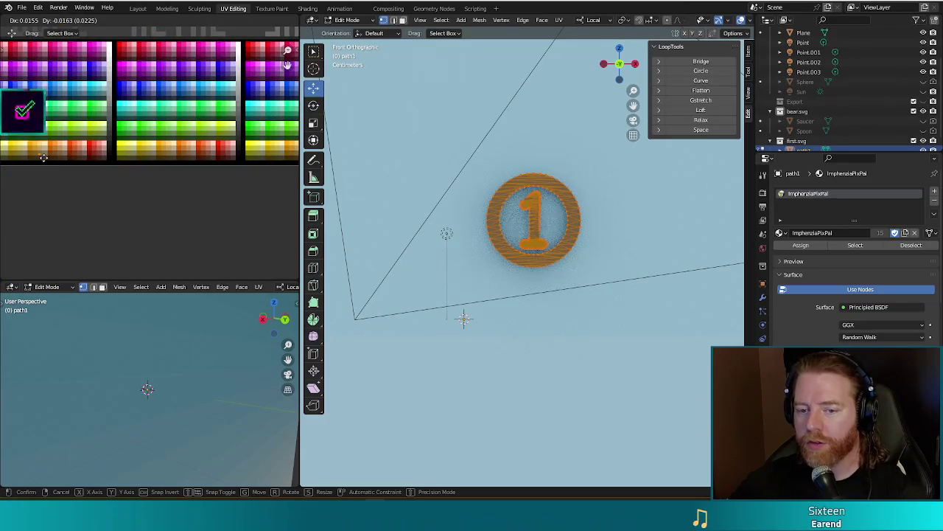
{"action": "left_click", "coordinate": [186, 297]}
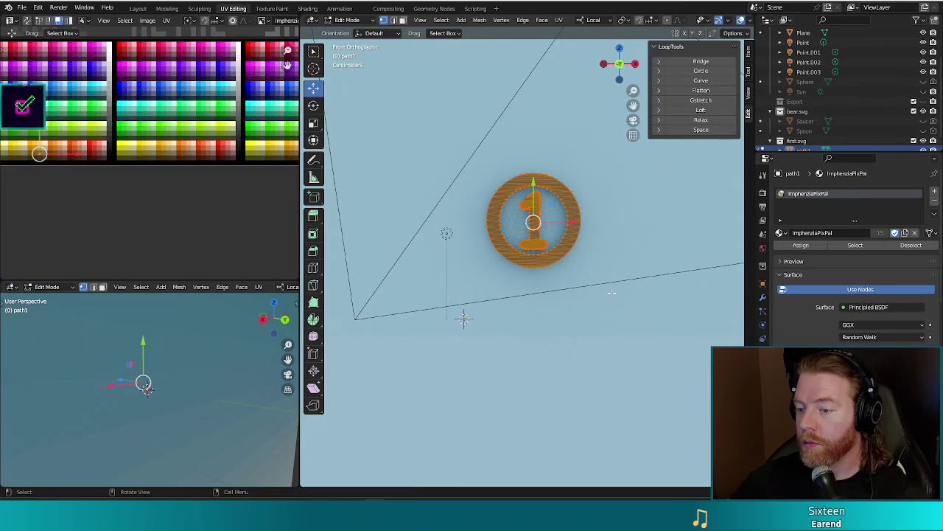
{"action": "key", "text": "Tab"}
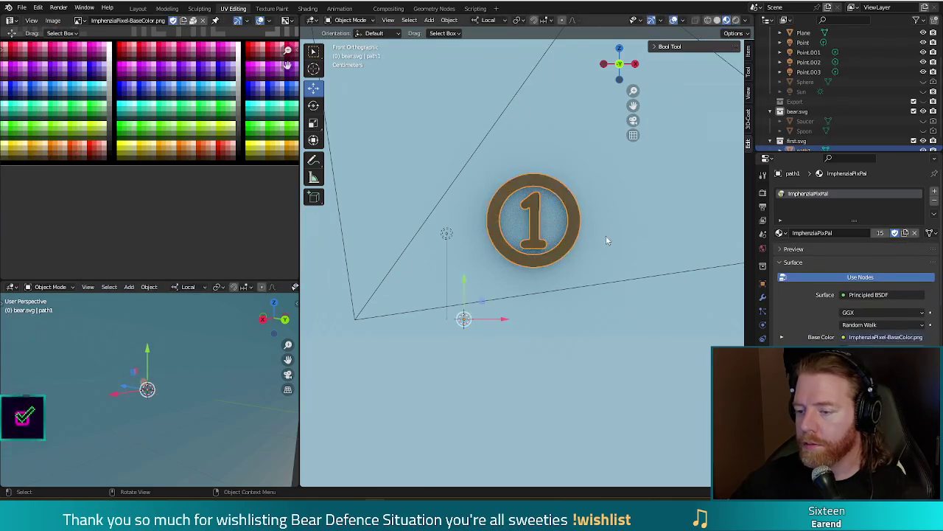
Step: In Edit Mode, deselect all and select the outer ring's linked geometry, delimited by Seam
{"action": "key", "text": "Tab"}
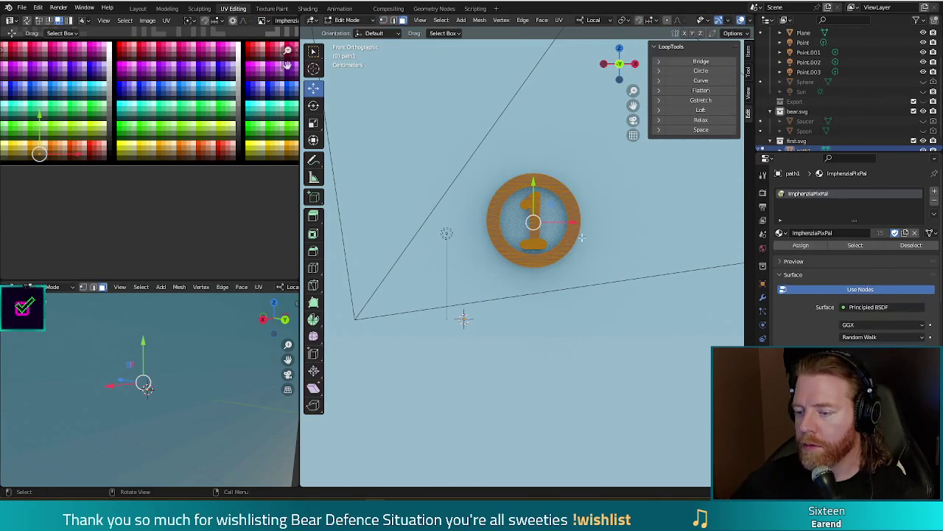
{"action": "key", "text": "alt+a"}
{"action": "left_click", "coordinate": [573, 249]}
{"action": "key", "text": "ctrl+l"}
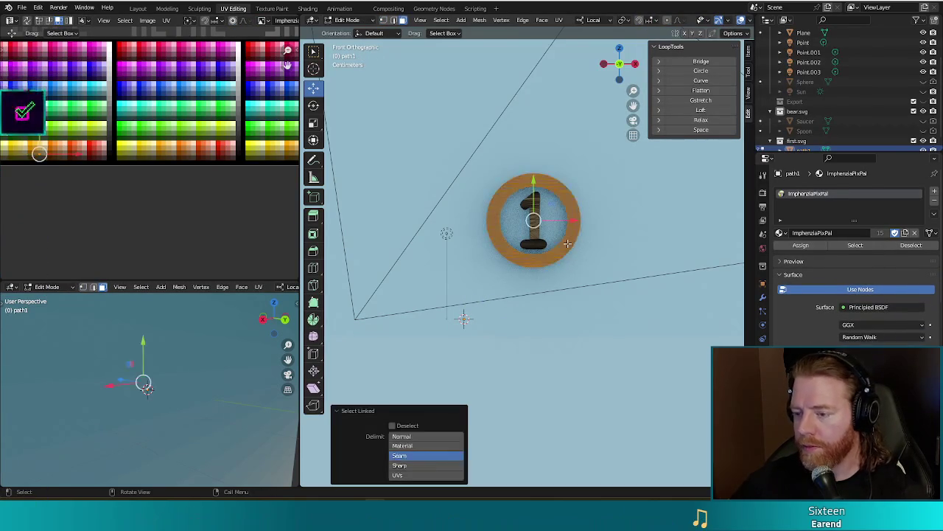
{"action": "scroll", "coordinate": [575, 234], "scroll_direction": "up", "scroll_amount": 2}
{"action": "scroll", "coordinate": [575, 233], "scroll_direction": "up", "scroll_amount": 2}
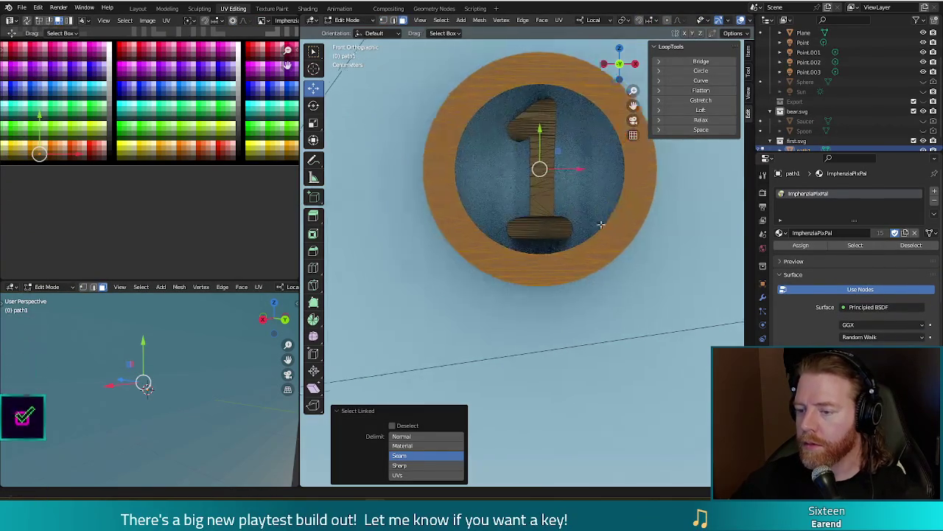
{"action": "scroll", "coordinate": [560, 250], "scroll_direction": "up", "scroll_amount": 1}
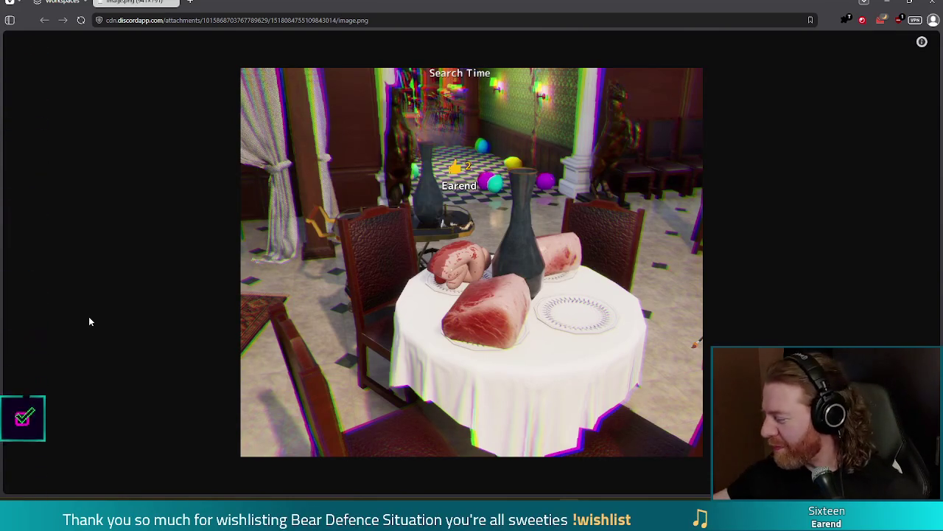
{"action": "key", "text": "alt+Tab"}
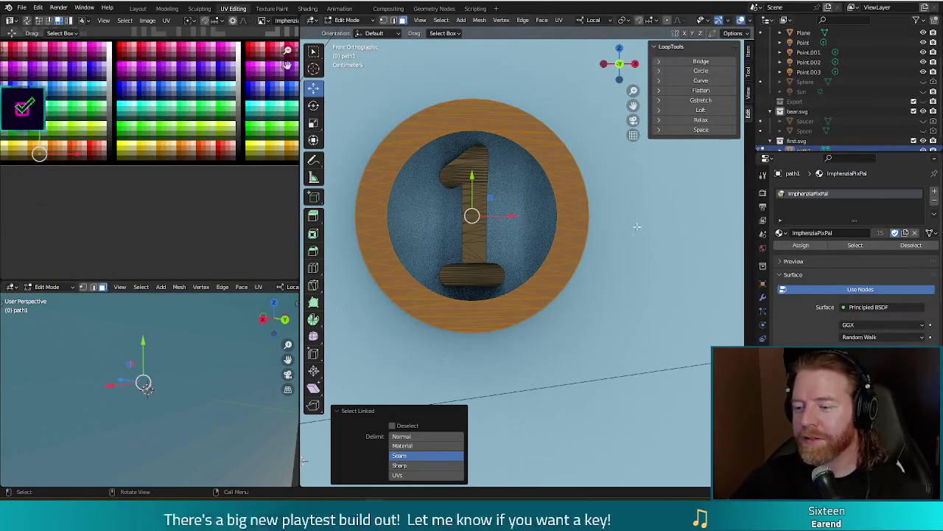
{"action": "scroll", "coordinate": [605, 258], "scroll_direction": "down", "scroll_amount": 2}
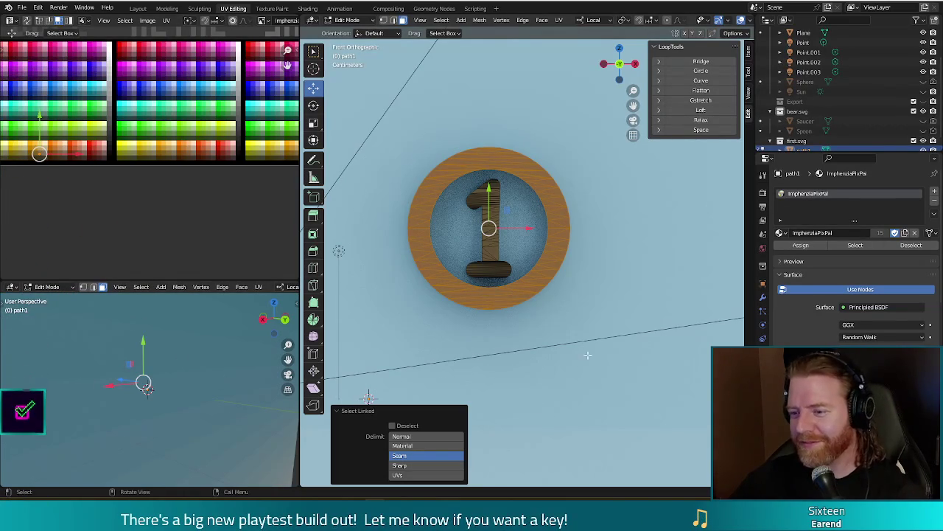
{"action": "scroll", "coordinate": [417, 354], "scroll_direction": "down", "scroll_amount": 3}
{"action": "mouse_move", "coordinate": [418, 353]}
{"action": "middle_mouse_down"}
{"action": "mouse_move", "coordinate": [406, 386]}
{"action": "mouse_move", "coordinate": [581, 345]}
{"action": "mouse_move", "coordinate": [584, 301]}
{"action": "middle_mouse_up"}
{"action": "scroll", "coordinate": [578, 344], "scroll_direction": "up", "scroll_amount": 2}
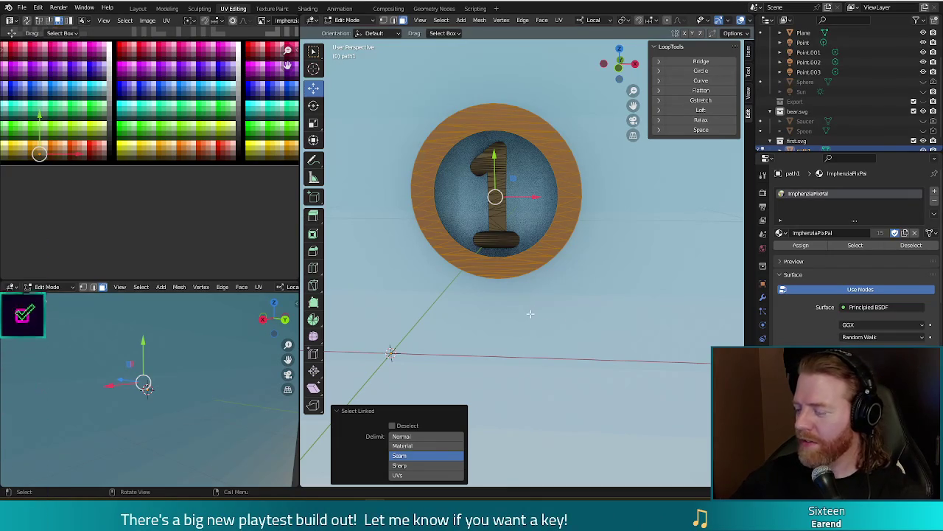
{"action": "mouse_move", "coordinate": [530, 313]}
{"action": "middle_mouse_down"}
{"action": "mouse_move", "coordinate": [588, 270]}
{"action": "mouse_move", "coordinate": [493, 263]}
{"action": "middle_mouse_up"}
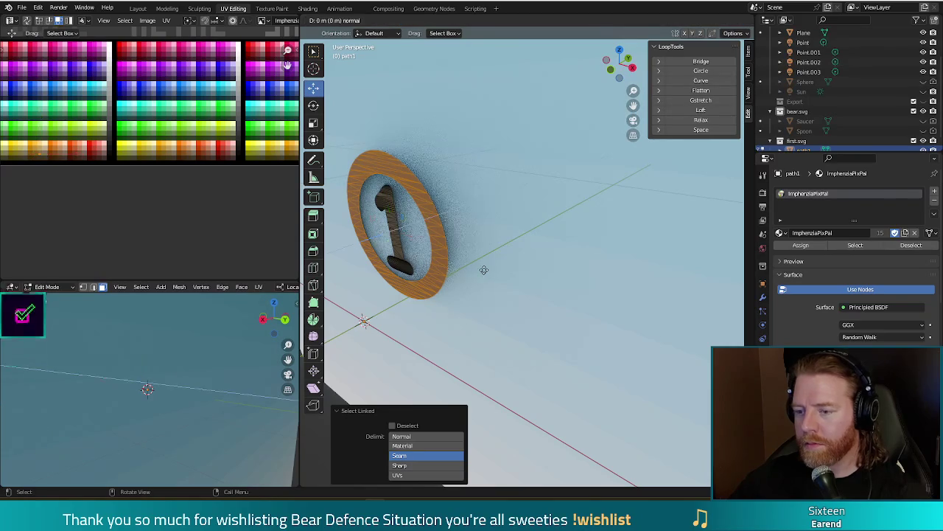
Step: Extrude the number 1 outward about 0.024 m along its normal above the coin face
{"action": "key", "text": "e"}
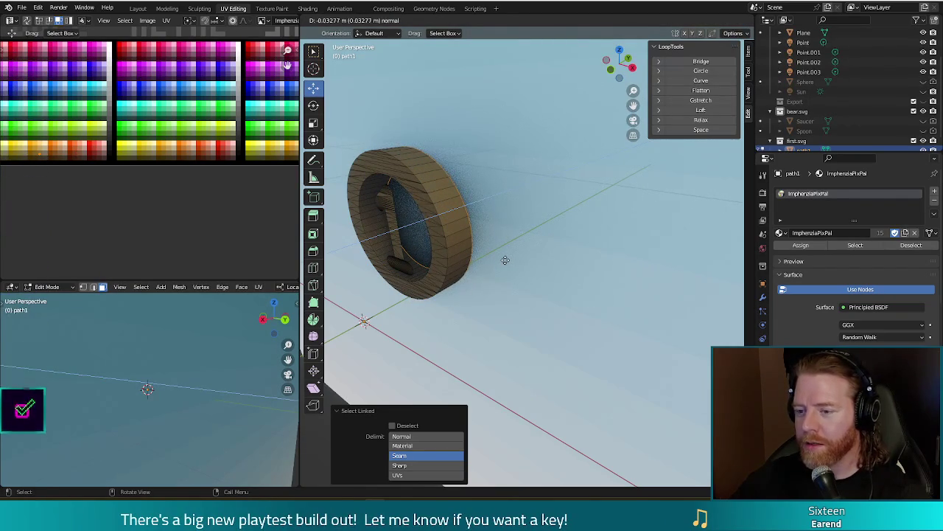
{"action": "left_click", "coordinate": [505, 260]}
{"action": "middle_click_drag", "start_coordinate": [505, 259], "coordinate": [508, 306]}
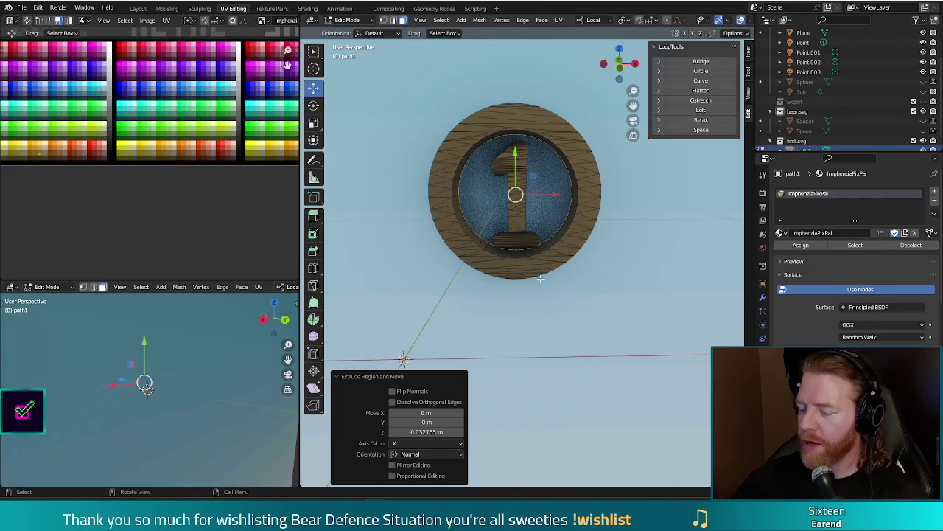
{"action": "middle_click_drag", "start_coordinate": [540, 279], "coordinate": [537, 289]}
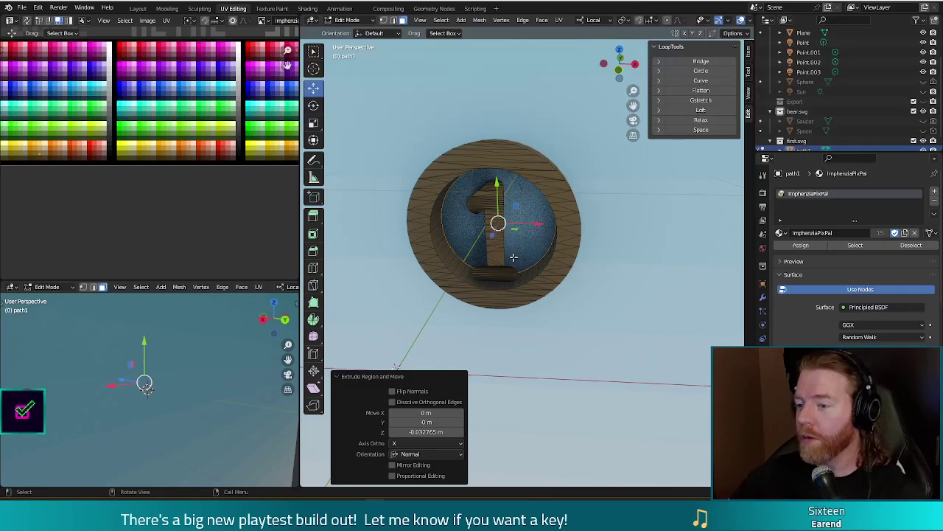
{"action": "key", "text": "alt+a"}
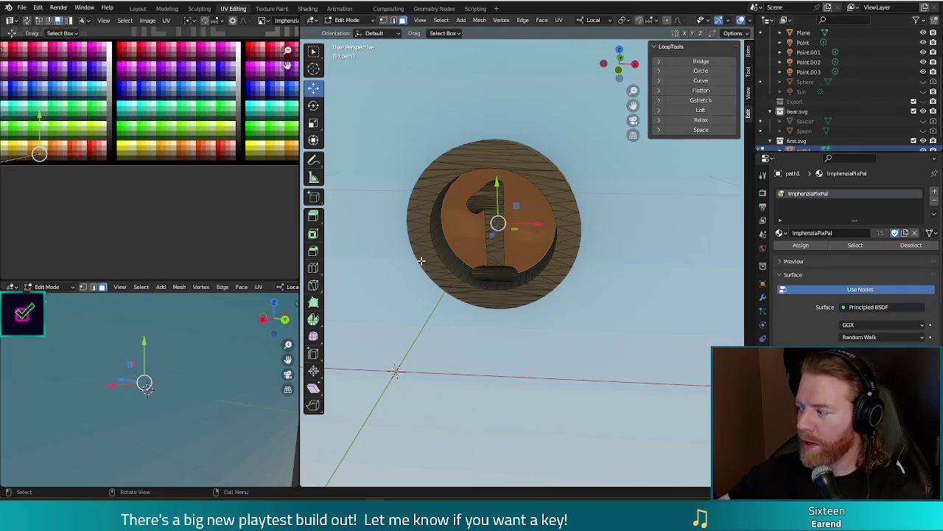
{"action": "mouse_move", "coordinate": [421, 260]}
{"action": "middle_mouse_down"}
{"action": "mouse_move", "coordinate": [448, 192]}
{"action": "mouse_move", "coordinate": [476, 318]}
{"action": "mouse_move", "coordinate": [489, 317]}
{"action": "middle_mouse_up"}
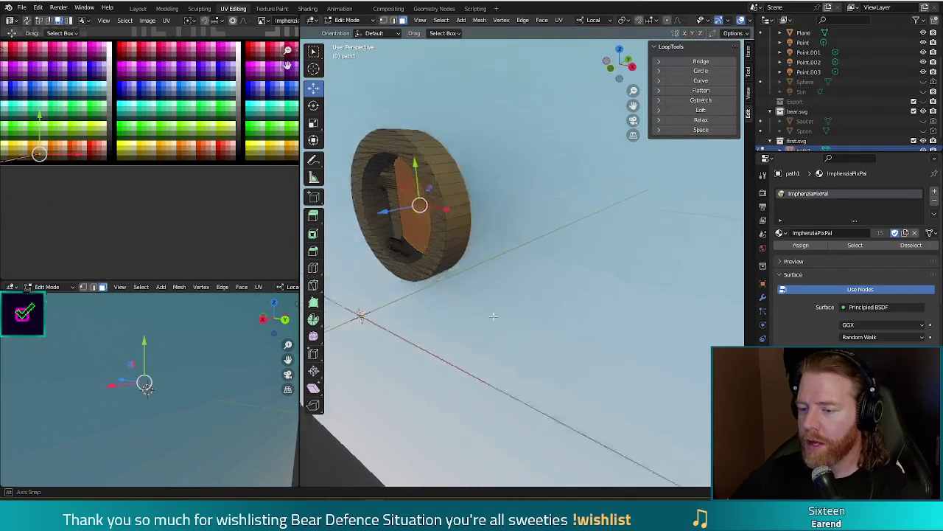
{"action": "middle_click_drag", "start_coordinate": [488, 318], "coordinate": [519, 288]}
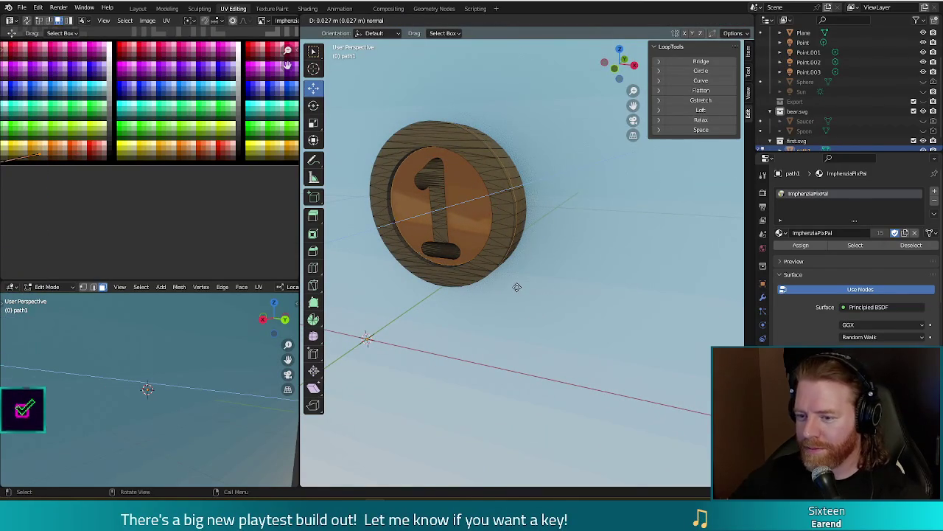
{"action": "left_click", "coordinate": [518, 286]}
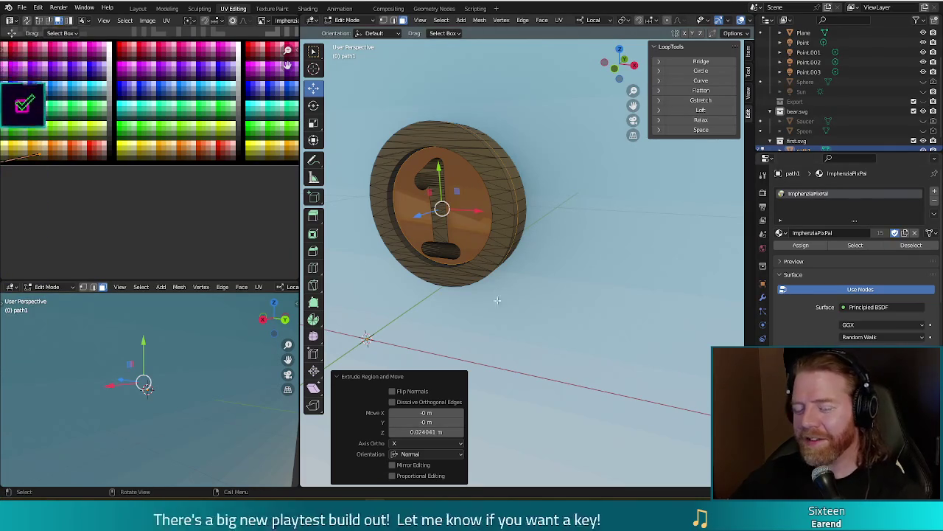
{"action": "key", "text": "ctrl+z"}
Step: Select the coin and apply Shade Smooth from its right-click menu
{"action": "middle_click_drag", "start_coordinate": [549, 316], "coordinate": [568, 302]}
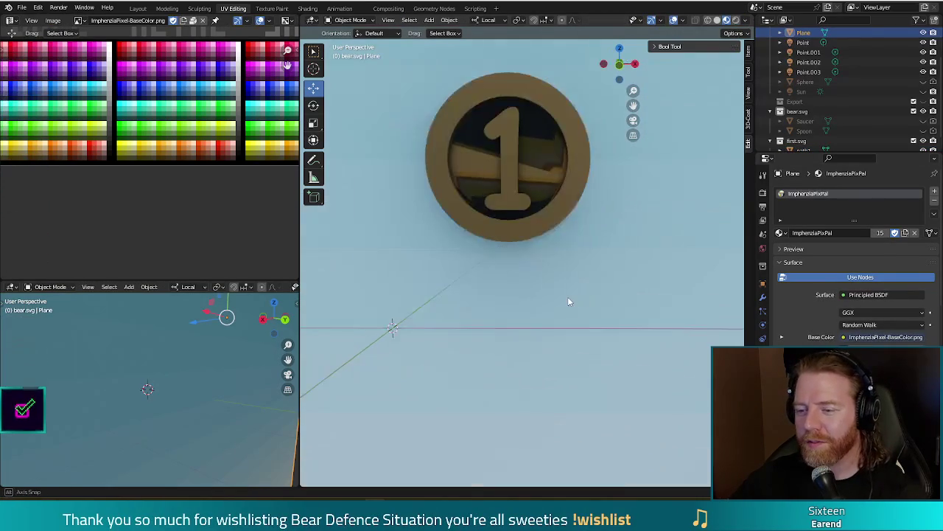
{"action": "scroll", "coordinate": [534, 139], "scroll_direction": "up", "scroll_amount": 3}
{"action": "scroll", "coordinate": [539, 142], "scroll_direction": "down", "scroll_amount": 3}
{"action": "mouse_move", "coordinate": [582, 186]}
{"action": "middle_mouse_down"}
{"action": "mouse_move", "coordinate": [600, 196]}
{"action": "mouse_move", "coordinate": [497, 211]}
{"action": "mouse_move", "coordinate": [476, 234]}
{"action": "mouse_move", "coordinate": [549, 214]}
{"action": "middle_mouse_up"}
{"action": "left_click", "coordinate": [554, 225]}
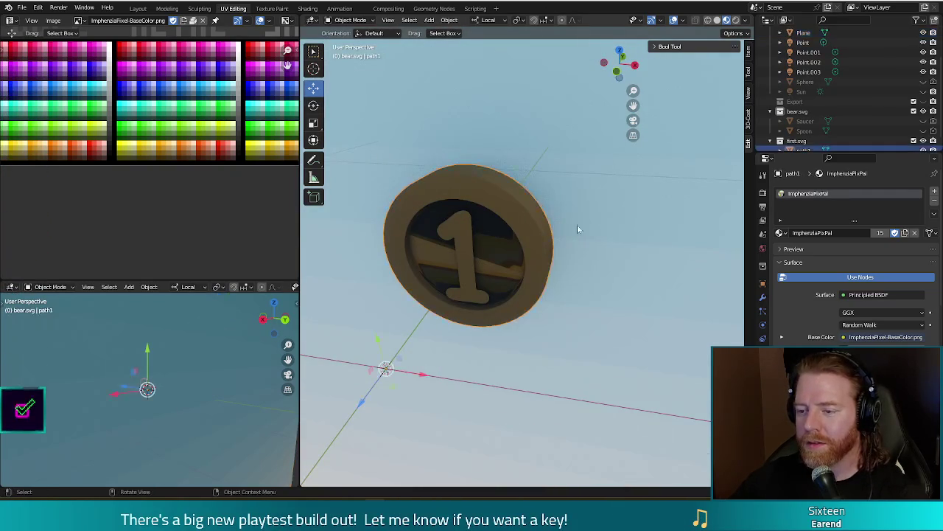
{"action": "right_click", "coordinate": [565, 235]}
{"action": "left_click", "coordinate": [564, 192]}
Step: Inspect the smoothed coin from the number 1 side, toggling Edit Mode
{"action": "mouse_move", "coordinate": [597, 289]}
{"action": "middle_mouse_down"}
{"action": "mouse_move", "coordinate": [528, 268]}
{"action": "mouse_move", "coordinate": [516, 225]}
{"action": "mouse_move", "coordinate": [533, 267]}
{"action": "mouse_move", "coordinate": [423, 212]}
{"action": "mouse_move", "coordinate": [393, 213]}
{"action": "mouse_move", "coordinate": [405, 224]}
{"action": "mouse_move", "coordinate": [479, 237]}
{"action": "middle_mouse_up"}
{"action": "key", "text": "Tab"}
{"action": "key", "text": "Tab"}
{"action": "scroll", "coordinate": [507, 249], "scroll_direction": "up", "scroll_amount": 3}
{"action": "scroll", "coordinate": [506, 248], "scroll_direction": "up", "scroll_amount": 3}
{"action": "scroll", "coordinate": [506, 248], "scroll_direction": "down", "scroll_amount": 5}
{"action": "key", "text": "Tab"}
{"action": "key", "text": "Tab"}
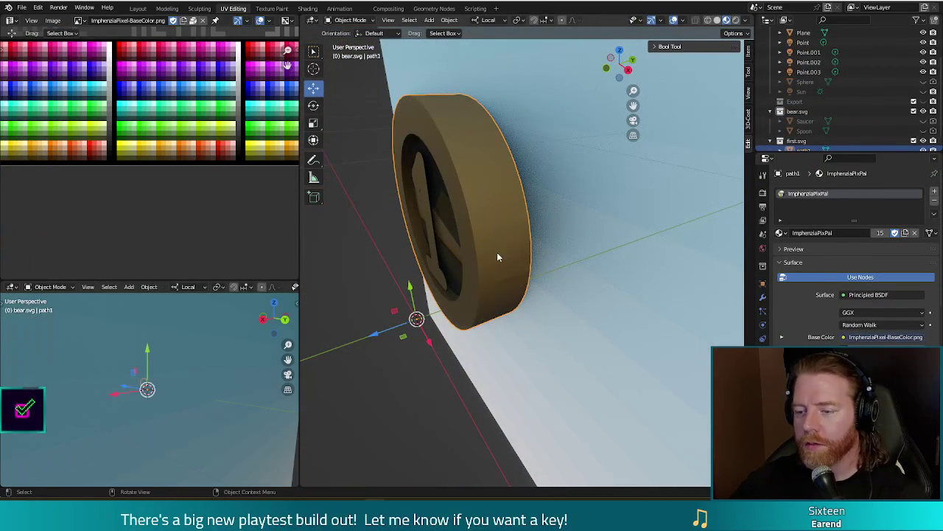
{"action": "middle_click_drag", "start_coordinate": [493, 304], "coordinate": [558, 263]}
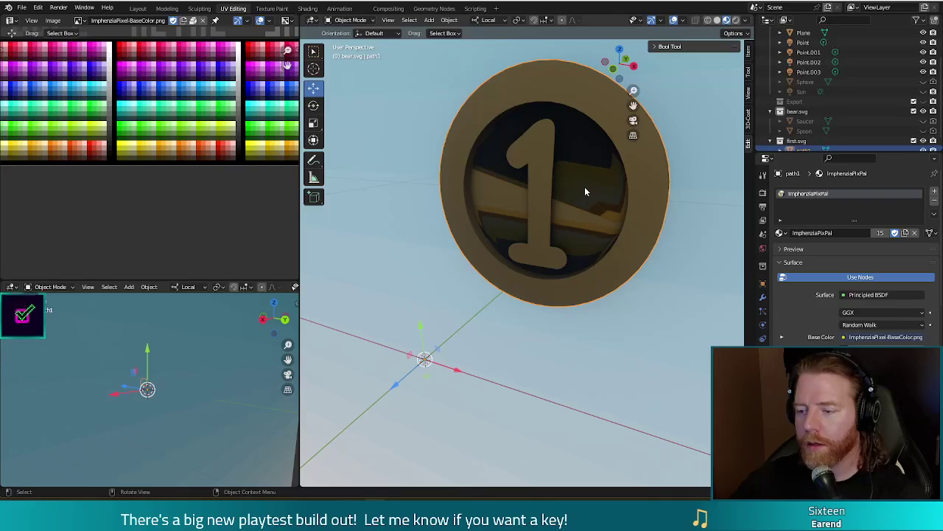
{"action": "key", "text": "Tab"}
Step: Scale the inner circle loop to 0.951 and check the result from the side
{"action": "key", "text": "s"}
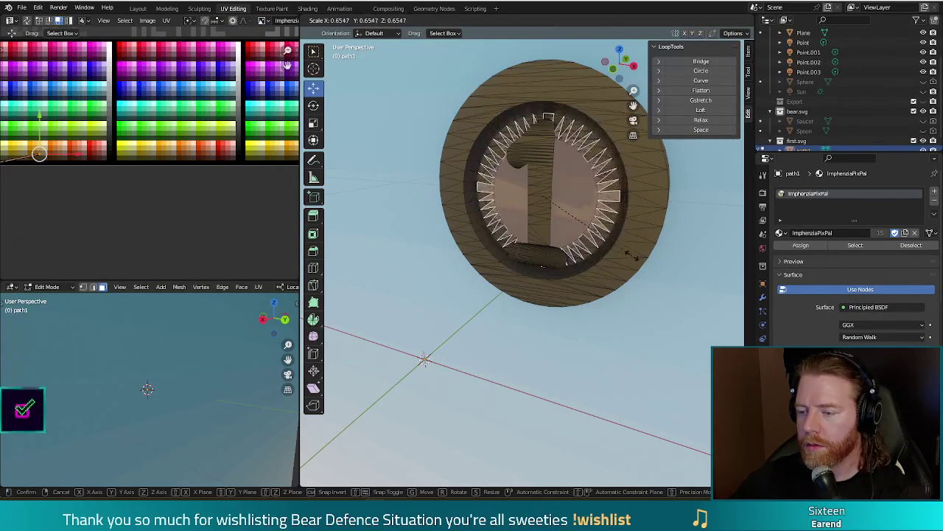
{"action": "left_click", "coordinate": [689, 274]}
{"action": "mouse_move", "coordinate": [689, 274]}
{"action": "middle_mouse_down"}
{"action": "mouse_move", "coordinate": [646, 271]}
{"action": "mouse_move", "coordinate": [640, 281]}
{"action": "middle_mouse_up"}
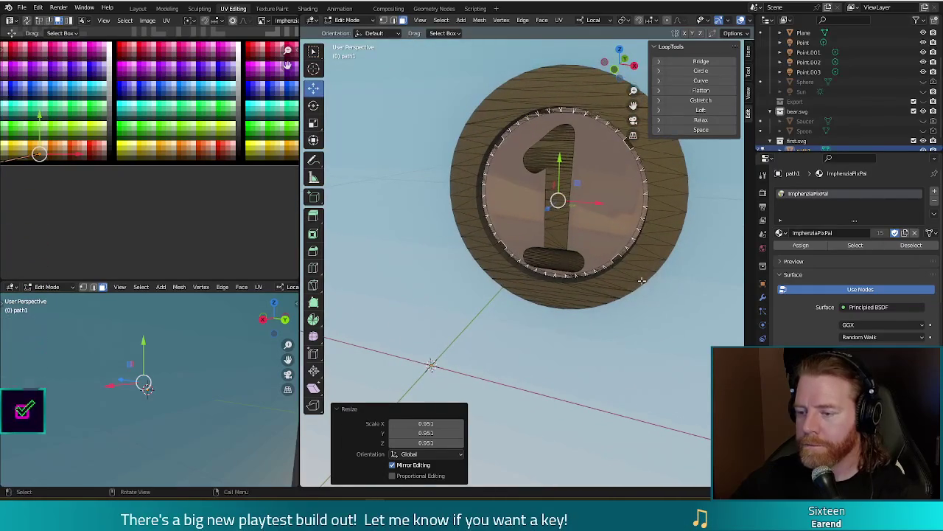
{"action": "key", "text": "Tab"}
{"action": "key", "text": "Tab"}
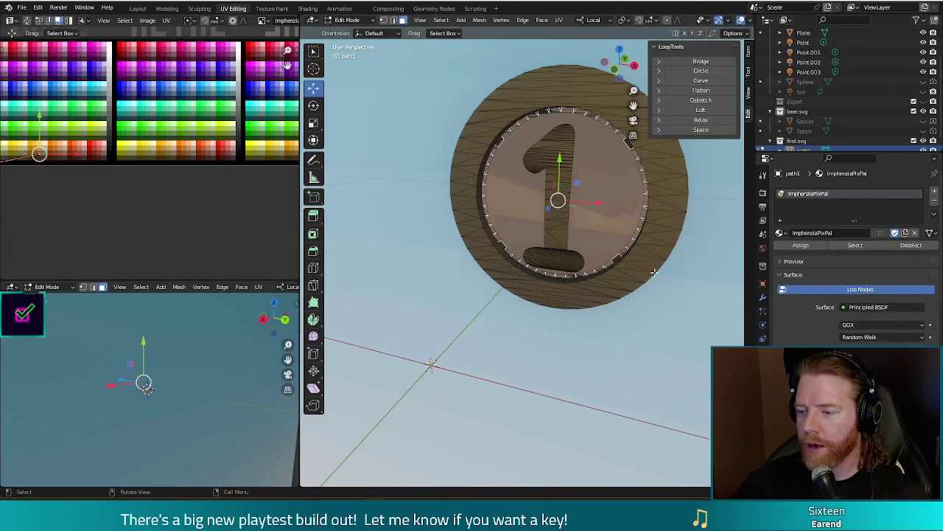
{"action": "scroll", "coordinate": [653, 272], "scroll_direction": "up", "scroll_amount": 2}
{"action": "key", "text": "Tab"}
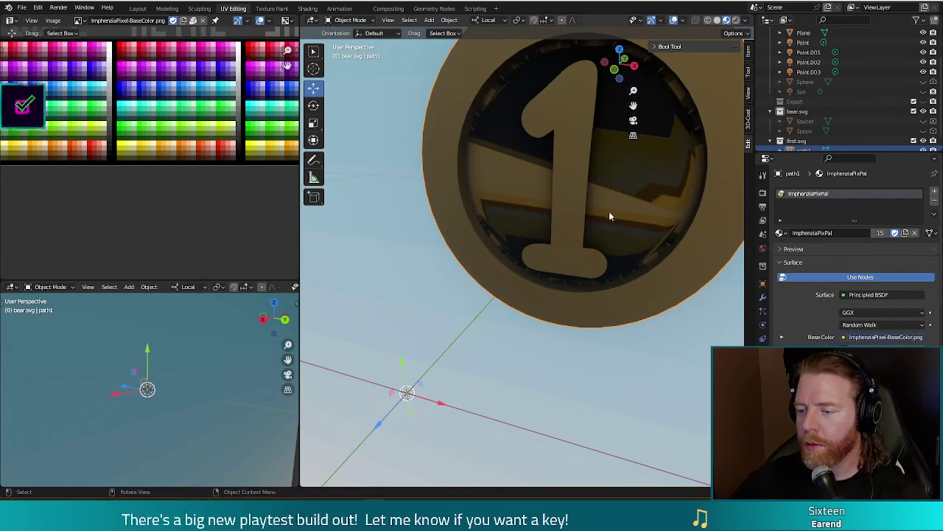
Step: Select the linked faces of the 1 and extrude them about 0.0098 m along the normal
{"action": "key", "text": "Tab"}
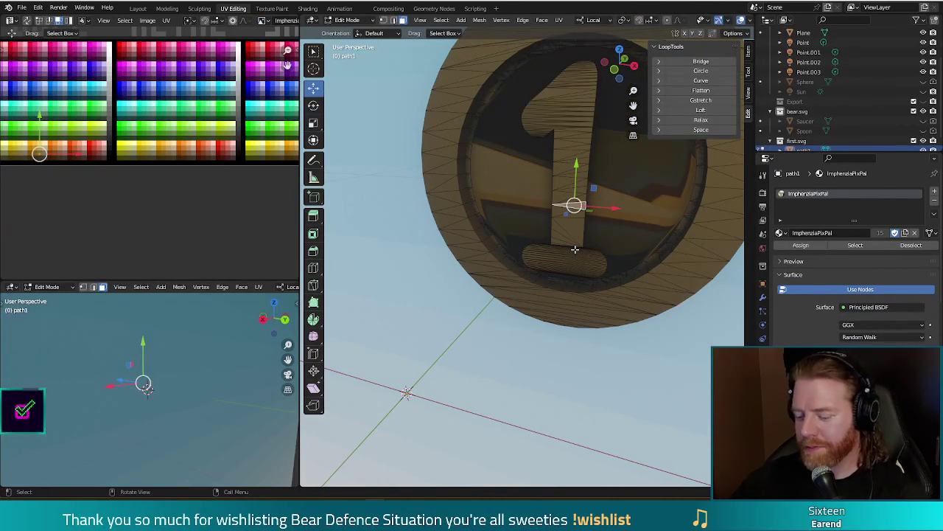
{"action": "key", "text": "l"}
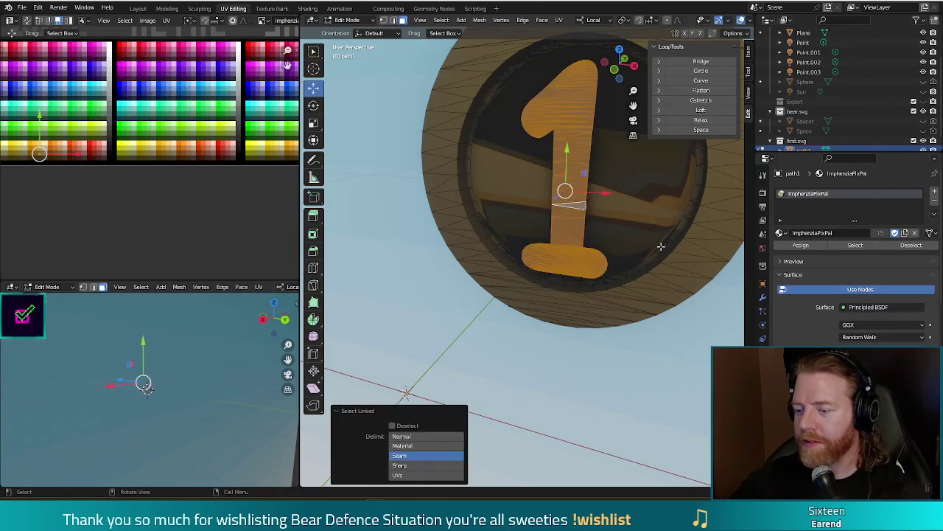
{"action": "middle_click_drag", "start_coordinate": [575, 250], "coordinate": [557, 240]}
{"action": "key", "text": "e"}
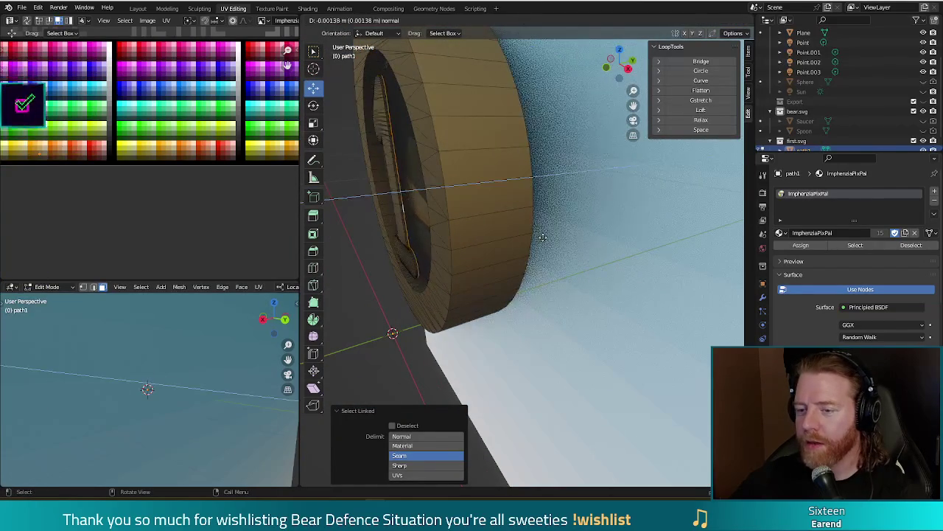
{"action": "left_click", "coordinate": [557, 233]}
{"action": "mouse_move", "coordinate": [506, 265]}
{"action": "middle_mouse_down"}
{"action": "mouse_move", "coordinate": [580, 246]}
{"action": "mouse_move", "coordinate": [529, 227]}
{"action": "mouse_move", "coordinate": [553, 209]}
{"action": "middle_mouse_up"}
{"action": "scroll", "coordinate": [580, 245], "scroll_direction": "down", "scroll_amount": 2}
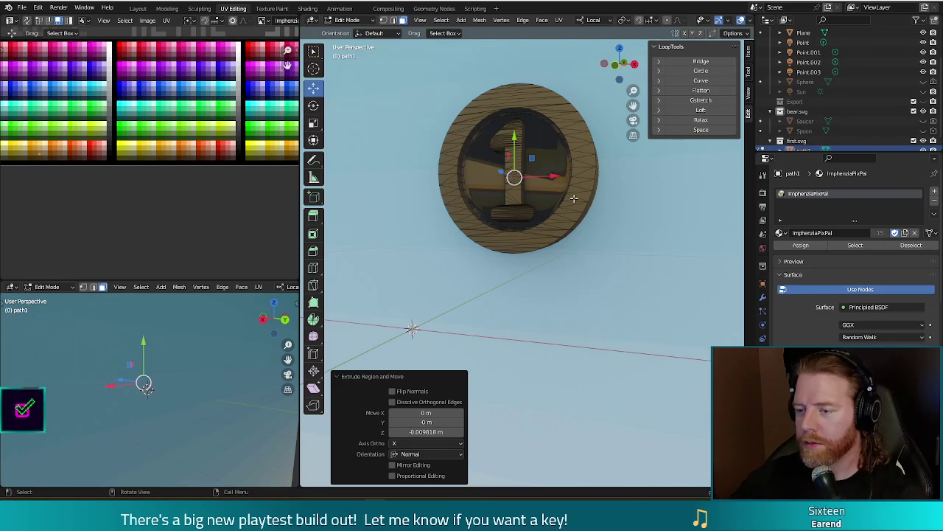
{"action": "key", "text": "a"}
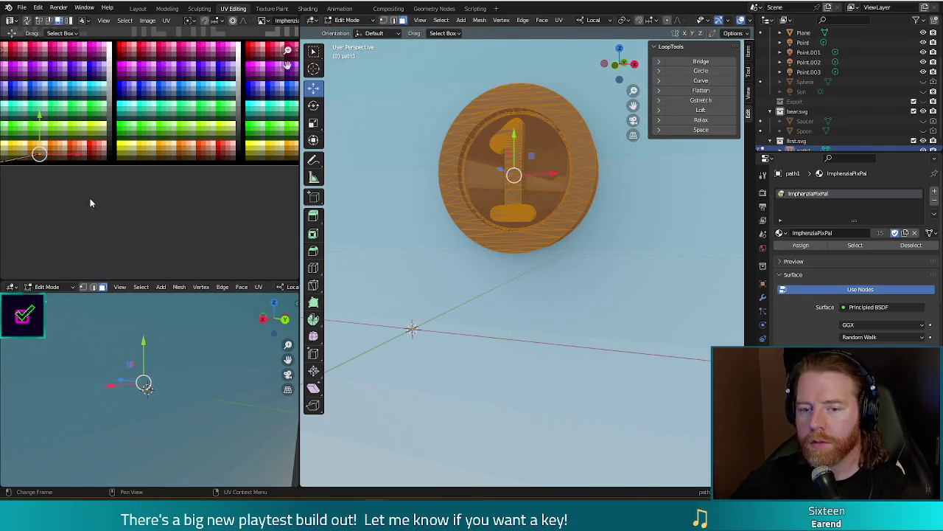
Step: Scale all coin UVs to 0 on a gold palette swatch and run an F12 test render
{"action": "key", "text": "s"}
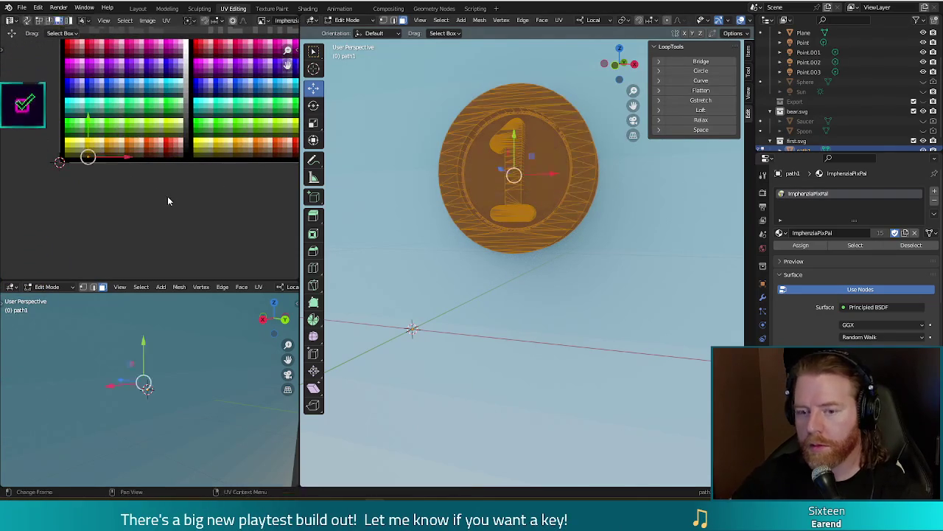
{"action": "key", "text": "Return"}
{"action": "key", "text": "g"}
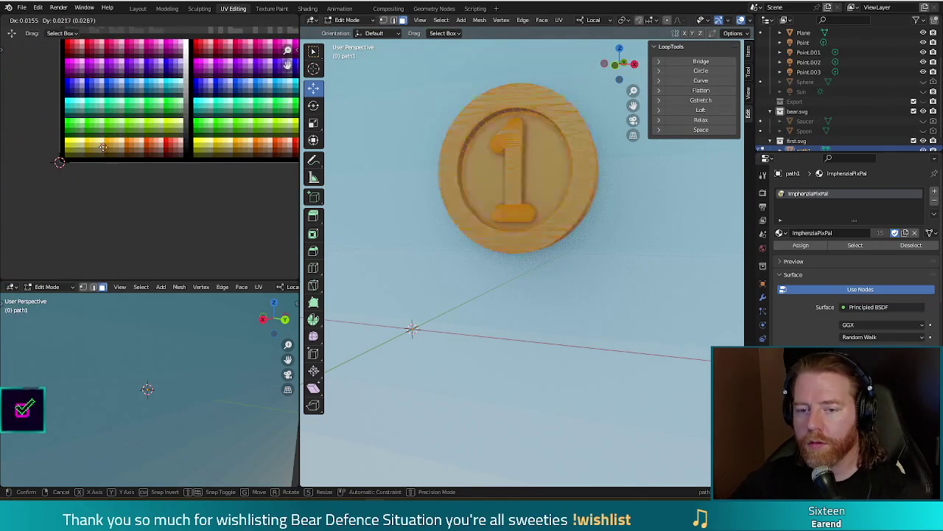
{"action": "left_click", "coordinate": [107, 145]}
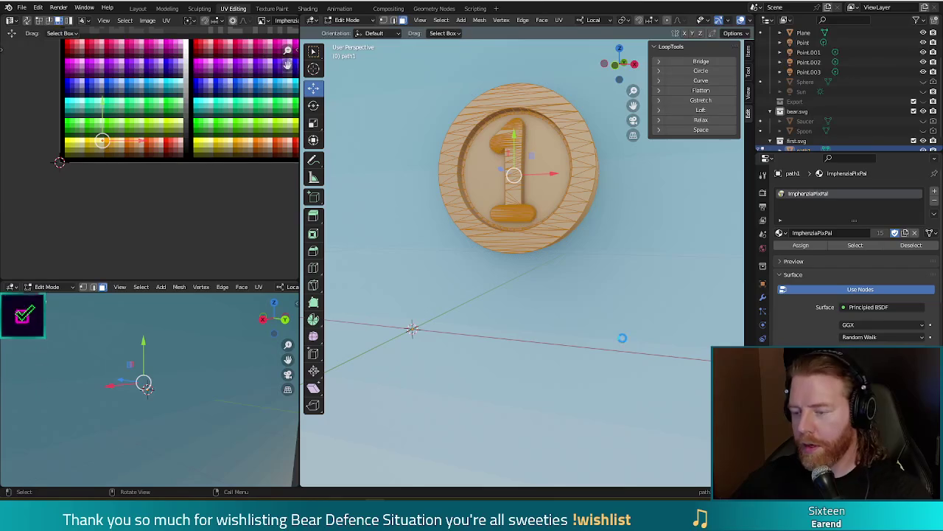
{"action": "key", "text": "F12"}
{"action": "left_click", "coordinate": [689, 253]}
Step: Move the 1's UVs to a gold swatch matching the rim and review the coin
{"action": "key", "text": "Tab"}
{"action": "mouse_move", "coordinate": [622, 237]}
{"action": "middle_mouse_down"}
{"action": "mouse_move", "coordinate": [625, 221]}
{"action": "mouse_move", "coordinate": [639, 224]}
{"action": "middle_mouse_up"}
{"action": "key", "text": "Tab"}
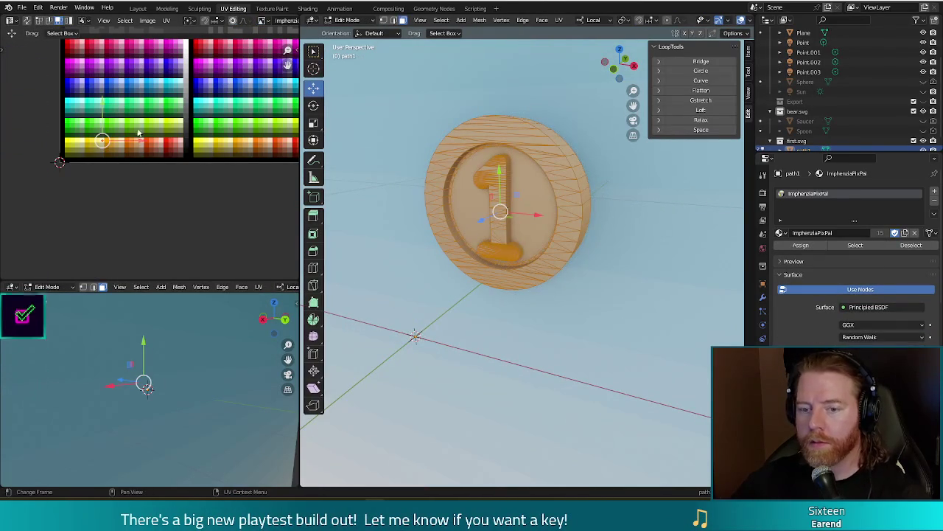
{"action": "key", "text": "g"}
{"action": "left_click", "coordinate": [140, 145]}
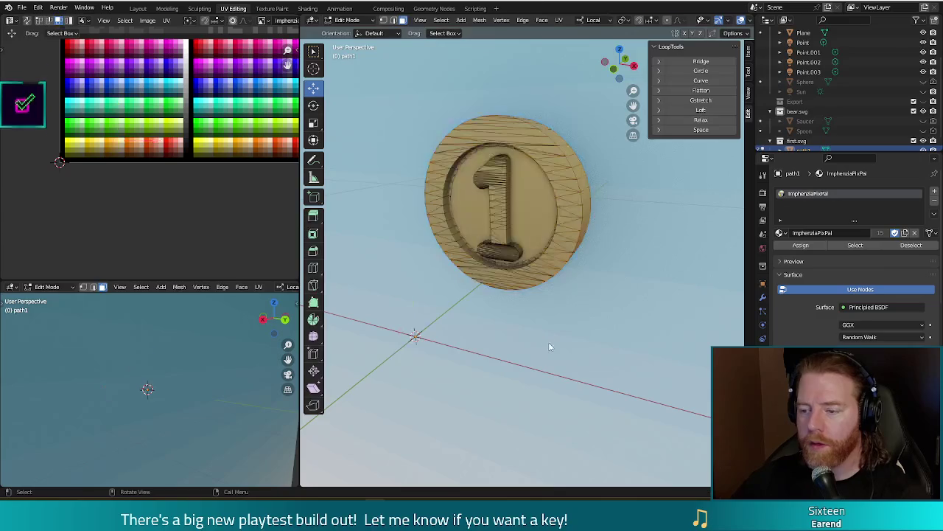
{"action": "key", "text": "Tab"}
{"action": "mouse_move", "coordinate": [629, 326]}
{"action": "middle_mouse_down"}
{"action": "mouse_move", "coordinate": [577, 293]}
{"action": "mouse_move", "coordinate": [467, 295]}
{"action": "mouse_move", "coordinate": [524, 308]}
{"action": "mouse_move", "coordinate": [638, 307]}
{"action": "mouse_move", "coordinate": [621, 307]}
{"action": "middle_mouse_up"}
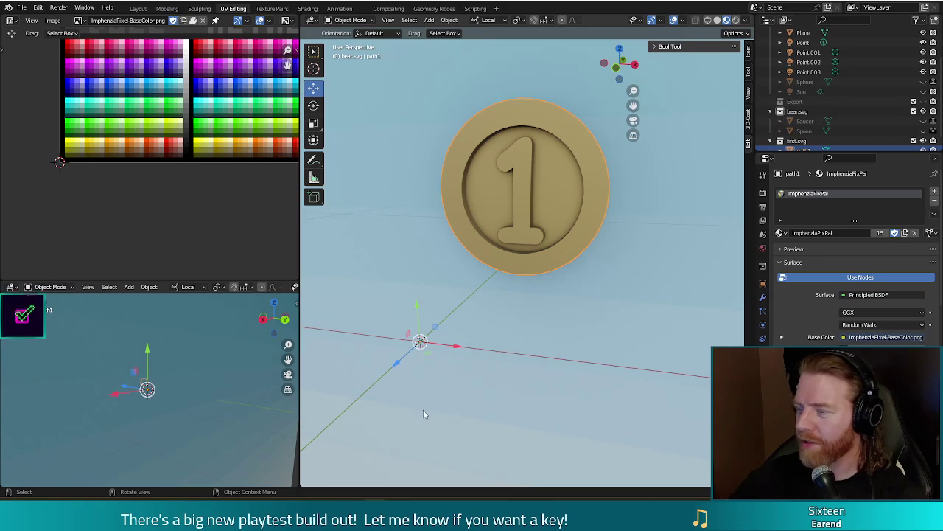
{"action": "mouse_move", "coordinate": [627, 256]}
{"action": "middle_mouse_down"}
{"action": "mouse_move", "coordinate": [596, 268]}
{"action": "mouse_move", "coordinate": [623, 262]}
{"action": "mouse_move", "coordinate": [624, 274]}
{"action": "mouse_move", "coordinate": [610, 265]}
{"action": "middle_mouse_up"}
Step: Apply Set Origin > Geometry to Origin to centre the coin, then orbit around it
{"action": "scroll", "coordinate": [628, 265], "scroll_direction": "down", "scroll_amount": 3}
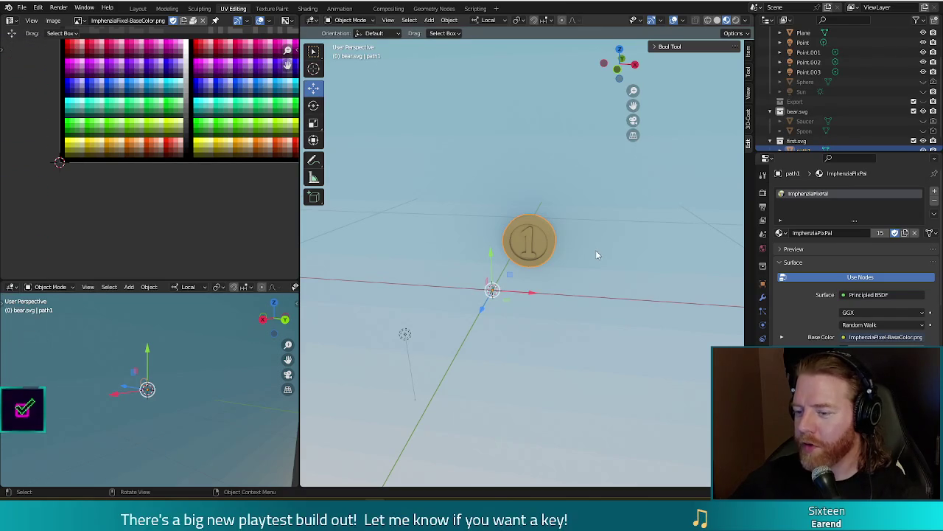
{"action": "scroll", "coordinate": [597, 255], "scroll_direction": "up", "scroll_amount": 4}
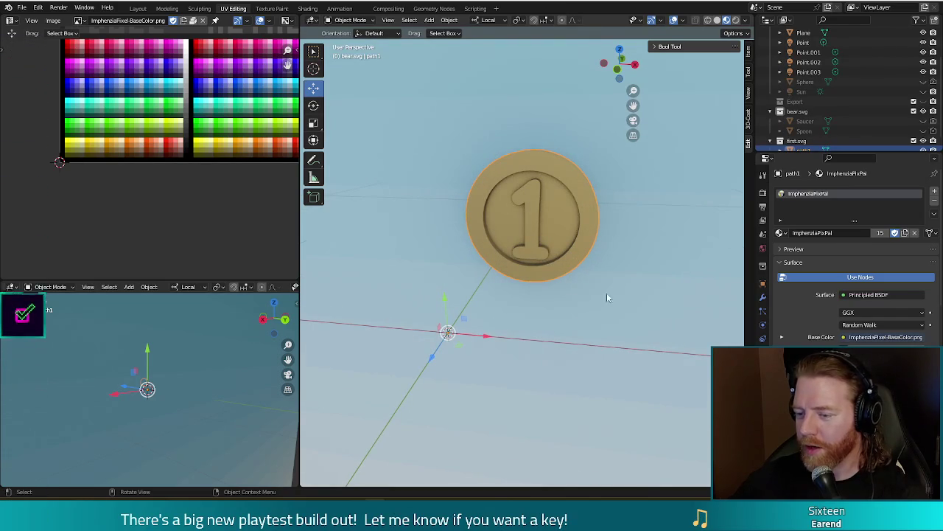
{"action": "right_click", "coordinate": [608, 244]}
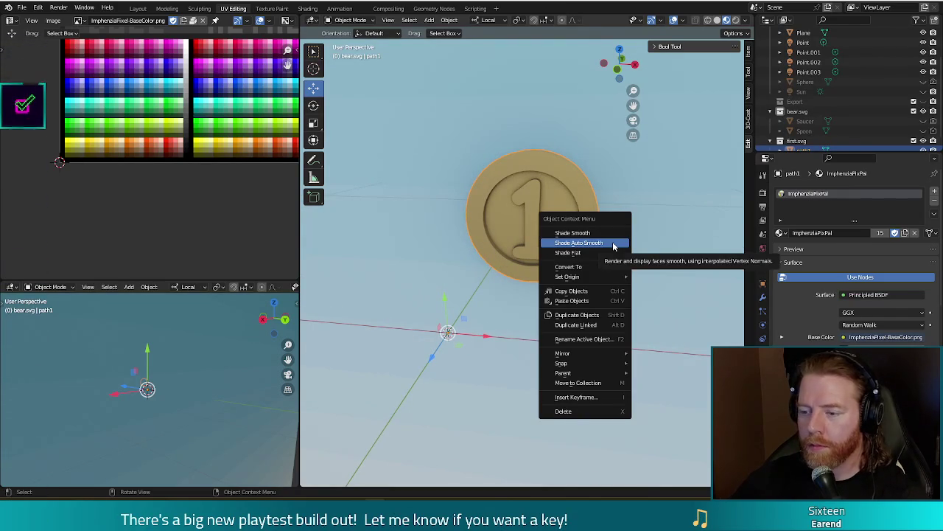
{"action": "mouse_move", "coordinate": [567, 277]}
{"action": "left_click", "coordinate": [667, 280]}
{"action": "middle_click_drag", "start_coordinate": [571, 377], "coordinate": [571, 362]}
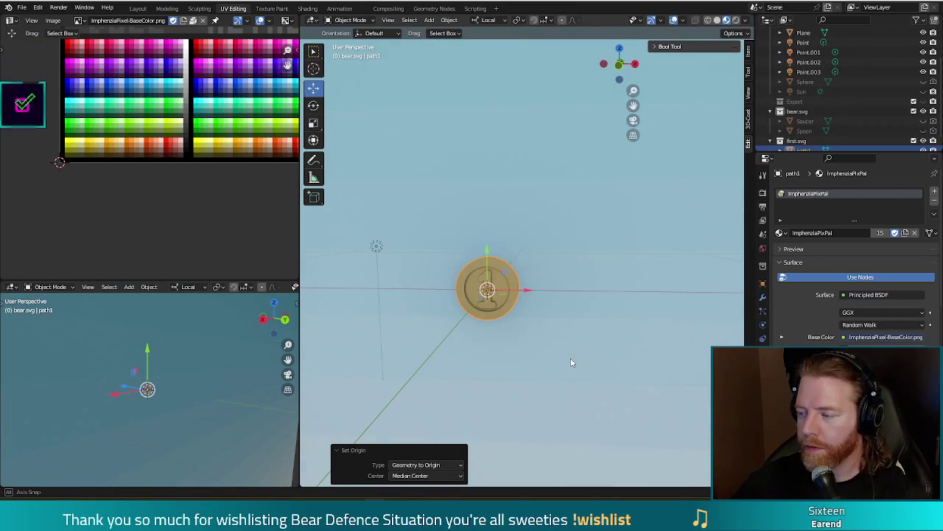
{"action": "mouse_move", "coordinate": [571, 362]}
{"action": "middle_mouse_down"}
{"action": "mouse_move", "coordinate": [544, 328]}
{"action": "mouse_move", "coordinate": [547, 337]}
{"action": "middle_mouse_up"}
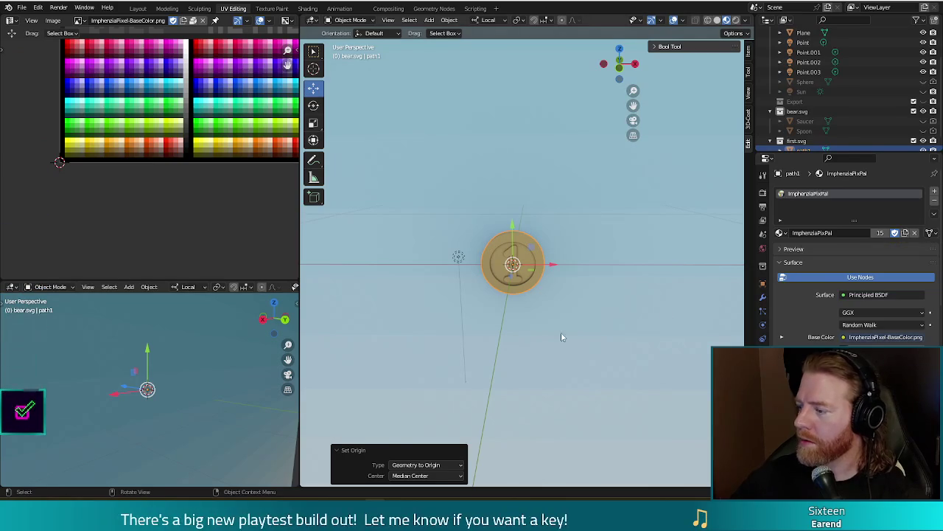
Step: In front view, select the scene camera and clear its rotation
{"action": "key", "text": "KP_1"}
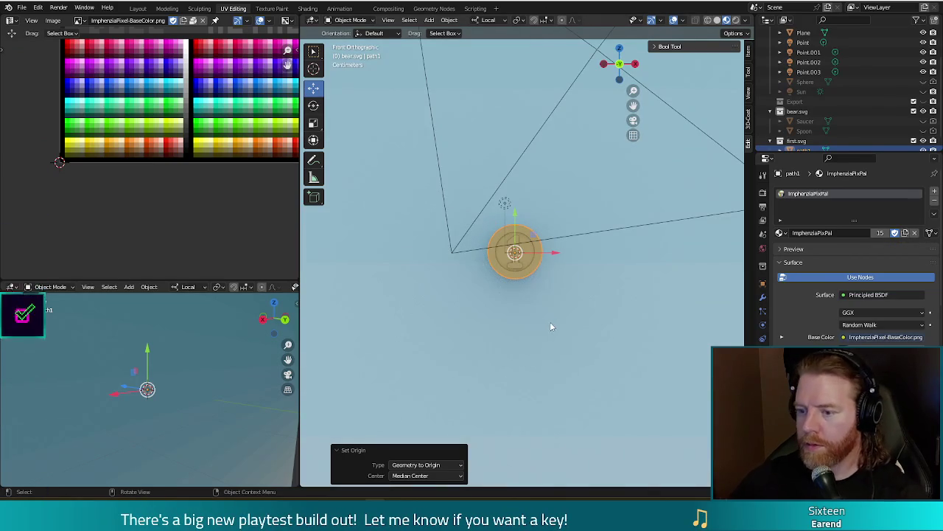
{"action": "scroll", "coordinate": [548, 326], "scroll_direction": "up", "scroll_amount": 2}
{"action": "scroll", "coordinate": [543, 326], "scroll_direction": "up", "scroll_amount": 3}
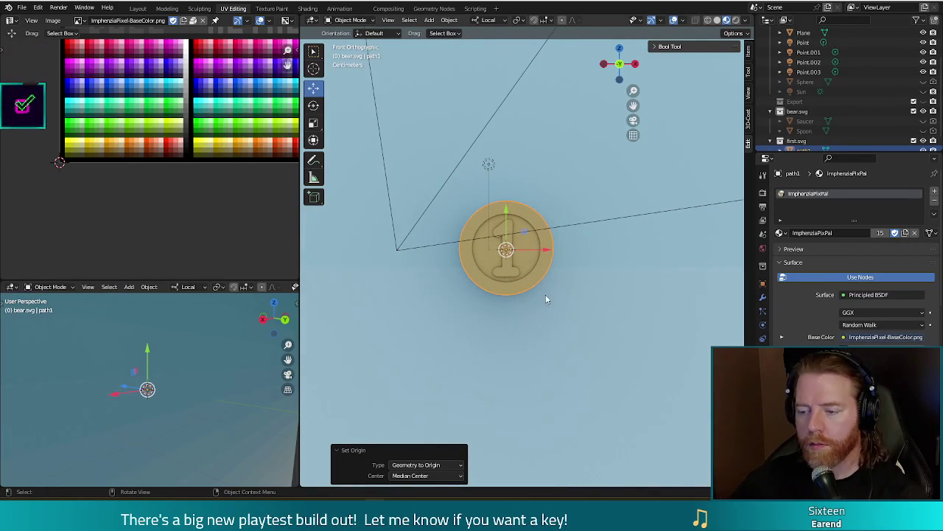
{"action": "left_click", "coordinate": [616, 220]}
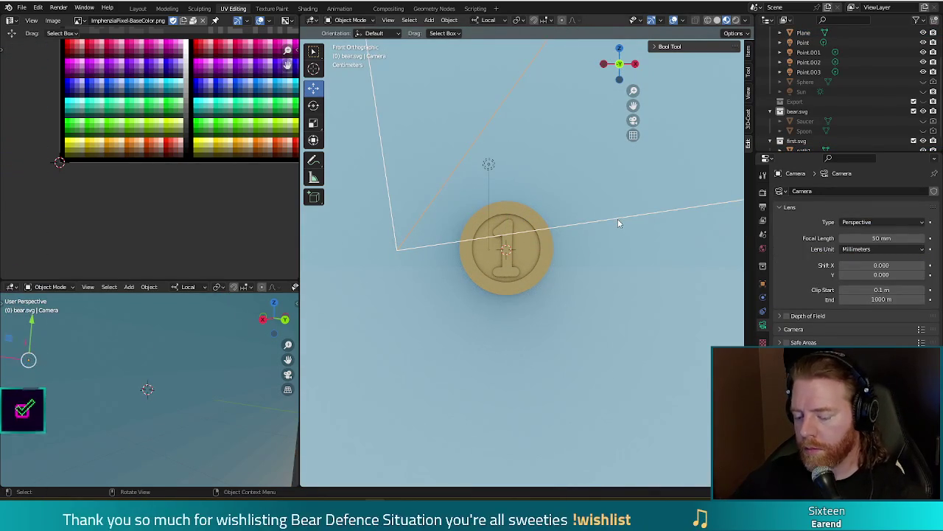
{"action": "key", "text": "alt+r"}
{"action": "scroll", "coordinate": [598, 241], "scroll_direction": "down", "scroll_amount": 2}
{"action": "scroll", "coordinate": [599, 246], "scroll_direction": "down", "scroll_amount": 4}
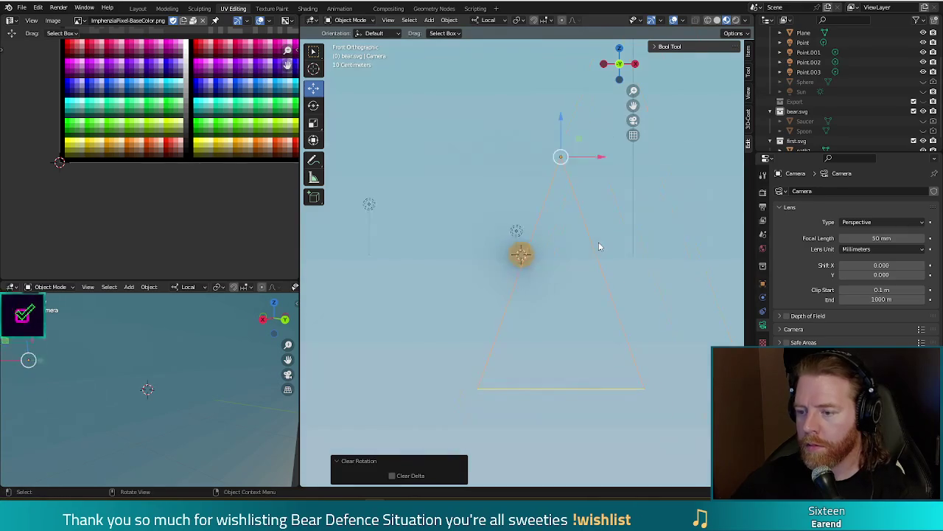
Step: Turn the camera -90° about Z, shift it 0.564 m along Y and down, then select path1
{"action": "mouse_move", "coordinate": [605, 244]}
{"action": "middle_mouse_down"}
{"action": "mouse_move", "coordinate": [548, 263]}
{"action": "mouse_move", "coordinate": [516, 260]}
{"action": "mouse_move", "coordinate": [455, 285]}
{"action": "mouse_move", "coordinate": [488, 285]}
{"action": "middle_mouse_up"}
{"action": "key", "text": "KP_3"}
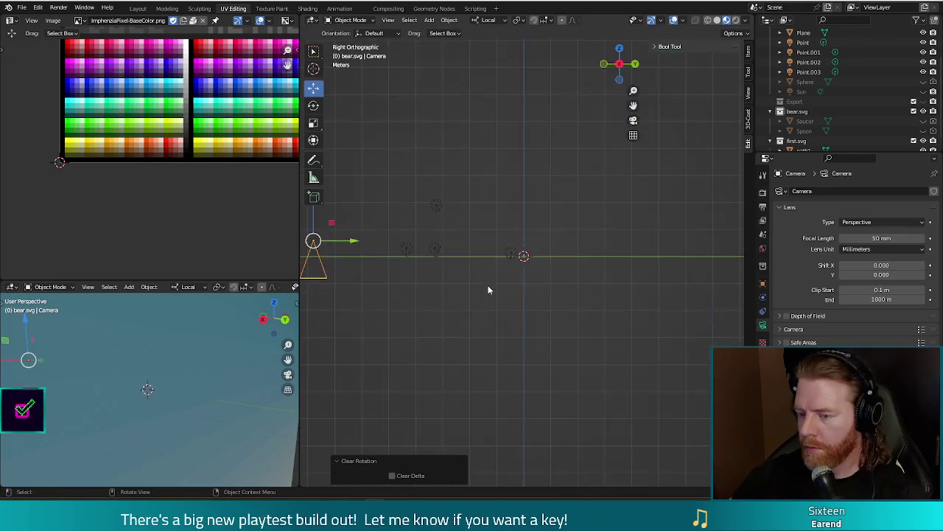
{"action": "key", "text": "r"}
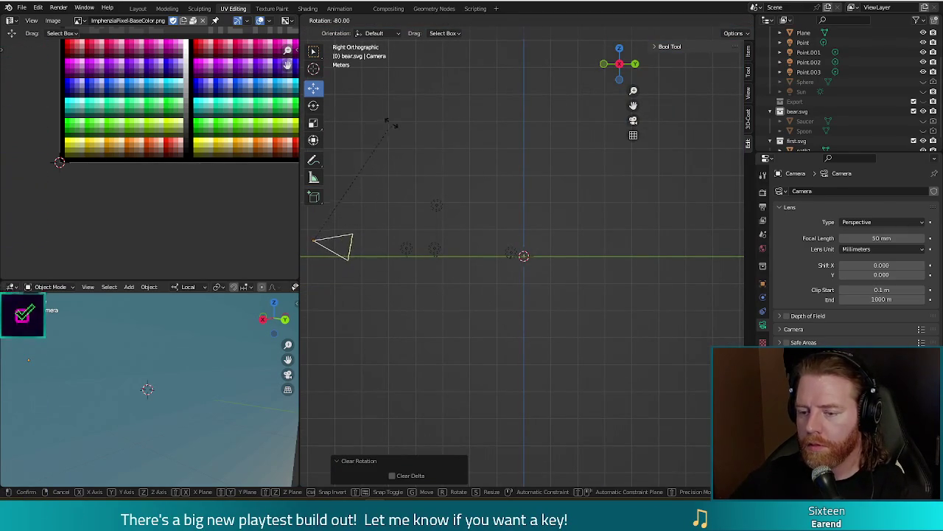
{"action": "left_click", "coordinate": [369, 137]}
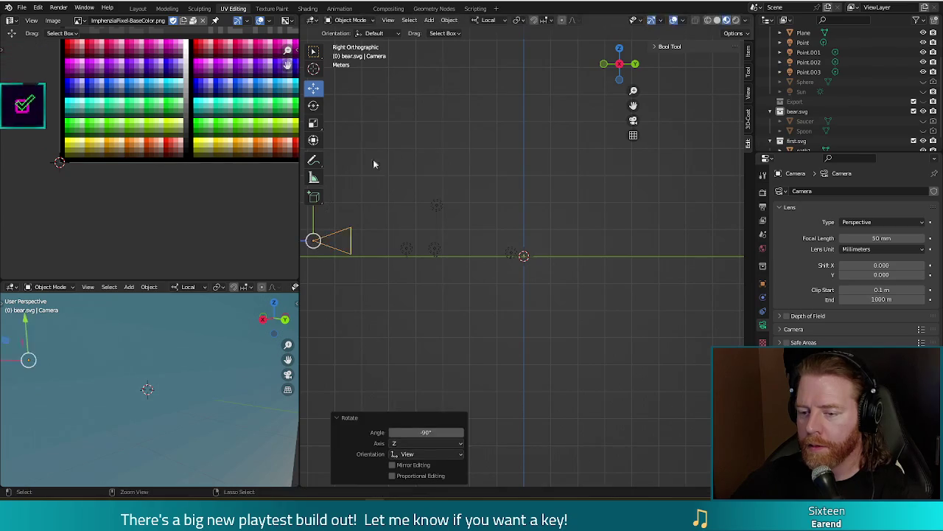
{"action": "key", "text": "g"}
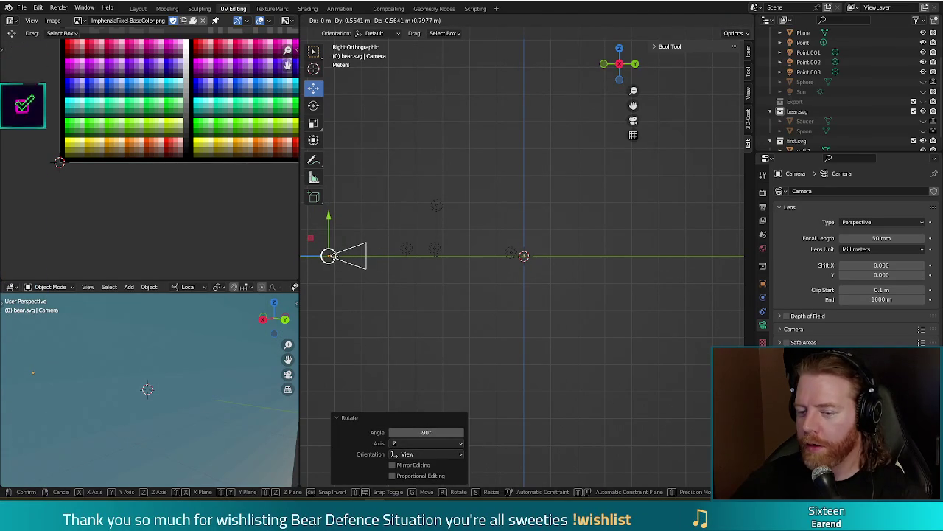
{"action": "left_click", "coordinate": [446, 270]}
{"action": "mouse_move", "coordinate": [445, 270]}
{"action": "middle_mouse_down"}
{"action": "mouse_move", "coordinate": [515, 301]}
{"action": "mouse_move", "coordinate": [526, 257]}
{"action": "mouse_move", "coordinate": [531, 266]}
{"action": "mouse_move", "coordinate": [520, 258]}
{"action": "mouse_move", "coordinate": [529, 260]}
{"action": "middle_mouse_up"}
{"action": "left_click", "coordinate": [522, 258]}
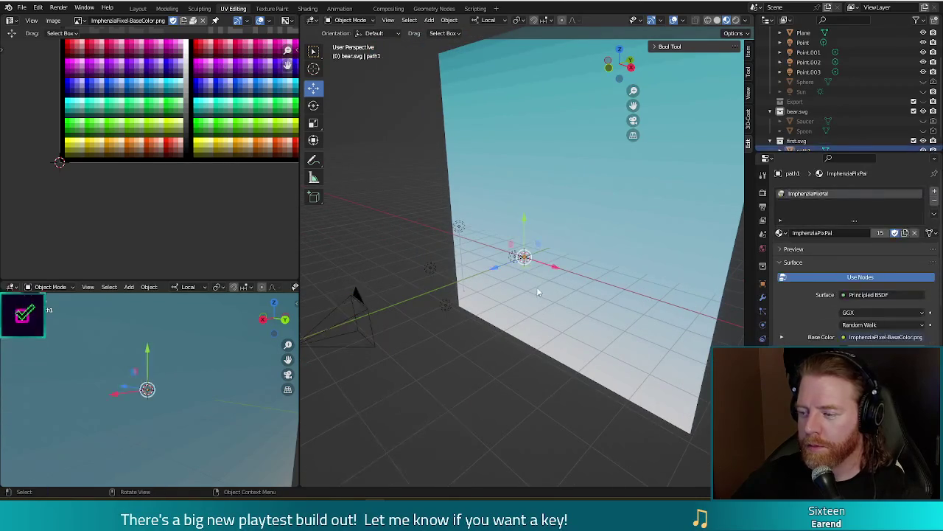
{"action": "scroll", "coordinate": [536, 287], "scroll_direction": "up", "scroll_amount": 2}
{"action": "scroll", "coordinate": [535, 293], "scroll_direction": "up", "scroll_amount": 2}
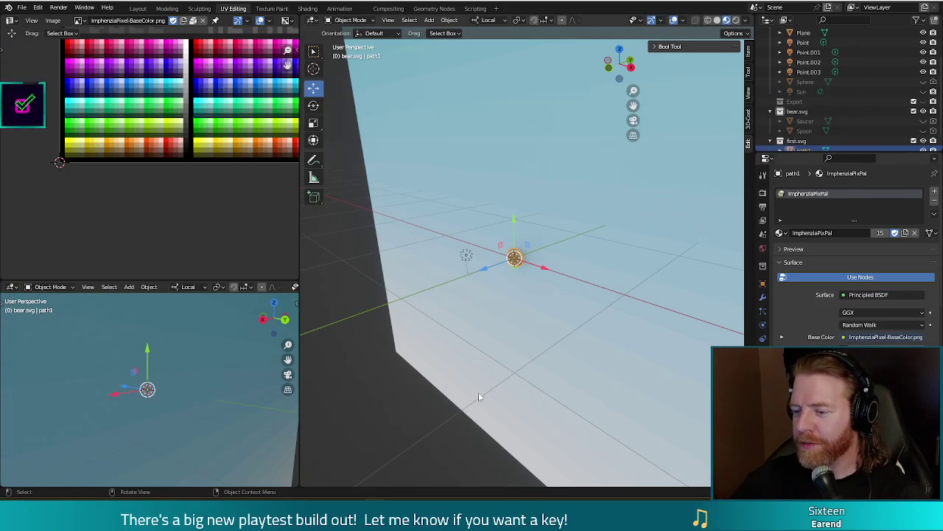
{"action": "middle_click_drag", "start_coordinate": [488, 326], "coordinate": [540, 300]}
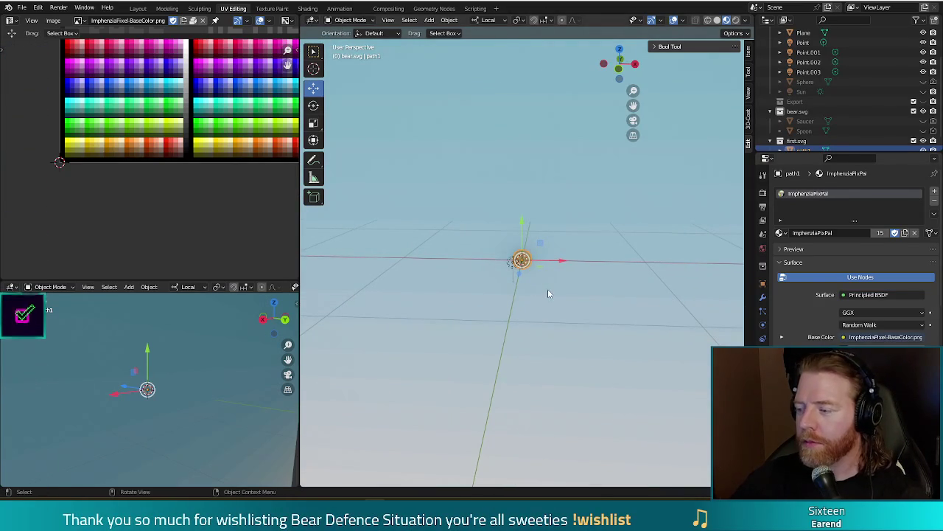
{"action": "key", "text": "KP_1"}
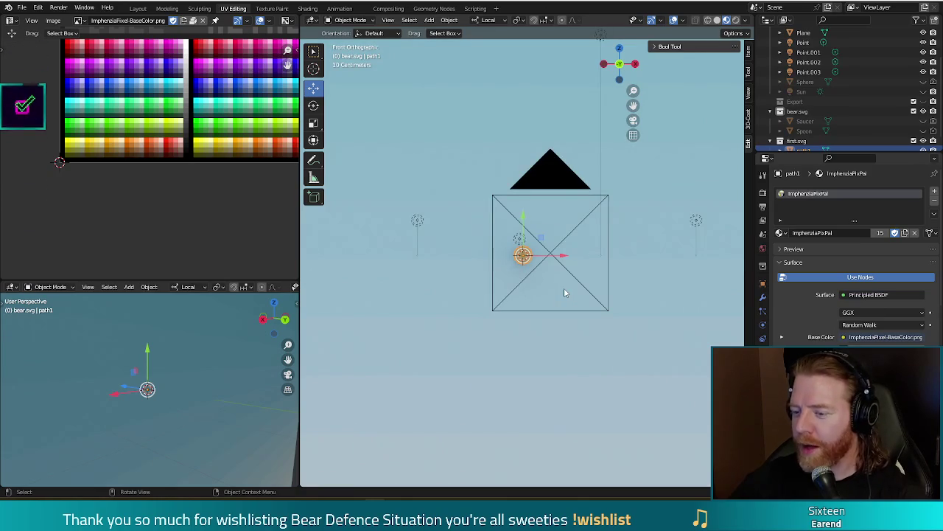
{"action": "scroll", "coordinate": [564, 292], "scroll_direction": "up", "scroll_amount": 3}
{"action": "scroll", "coordinate": [567, 291], "scroll_direction": "down", "scroll_amount": 2}
{"action": "scroll", "coordinate": [566, 292], "scroll_direction": "down", "scroll_amount": 3}
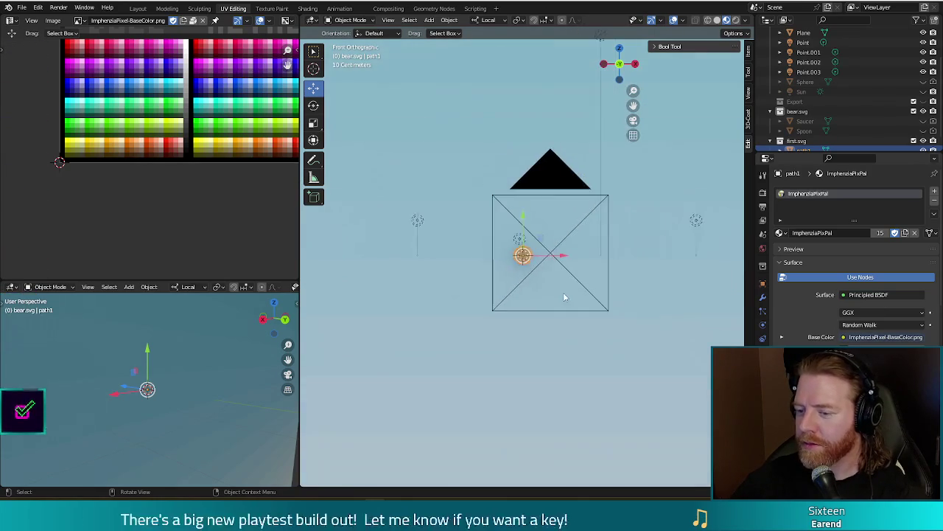
{"action": "scroll", "coordinate": [564, 297], "scroll_direction": "down", "scroll_amount": 2}
{"action": "mouse_move", "coordinate": [564, 297]}
{"action": "middle_mouse_down"}
{"action": "mouse_move", "coordinate": [597, 243]}
{"action": "mouse_move", "coordinate": [591, 275]}
{"action": "middle_mouse_up"}
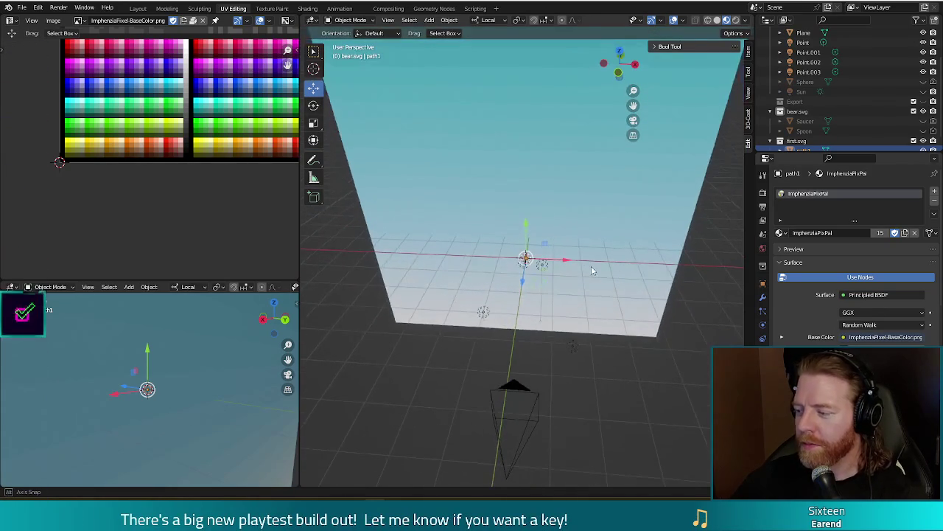
Step: Scale the coin's mesh up 16.41 times in Edit Mode
{"action": "key", "text": "Tab"}
{"action": "left_click", "coordinate": [524, 258]}
{"action": "key", "text": "s"}
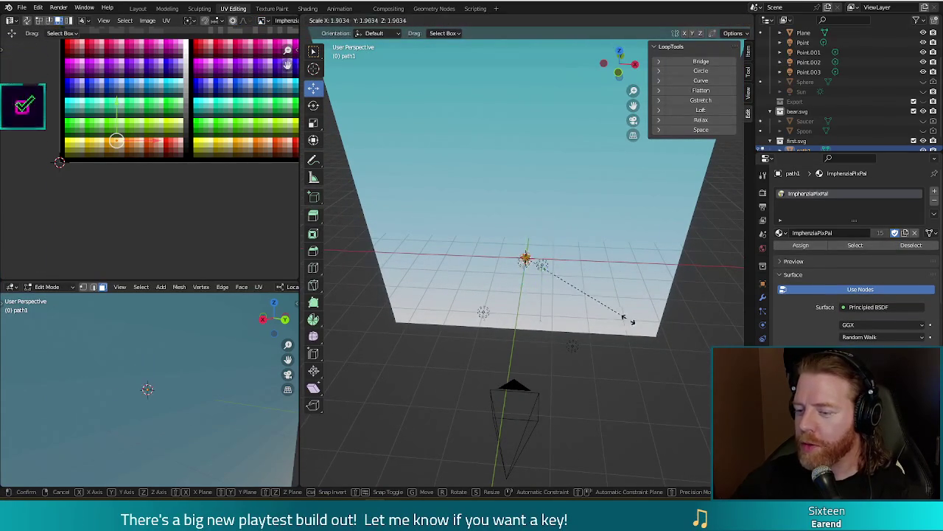
{"action": "left_click", "coordinate": [634, 227]}
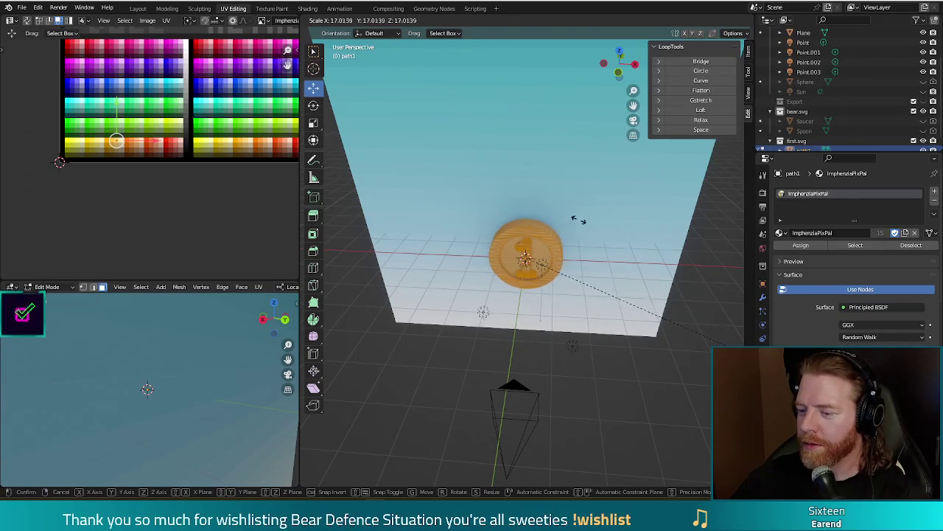
Step: View the coin face-on, test-render it against the backdrop, then switch to the medallion image search
{"action": "middle_click_drag", "start_coordinate": [586, 265], "coordinate": [587, 220]}
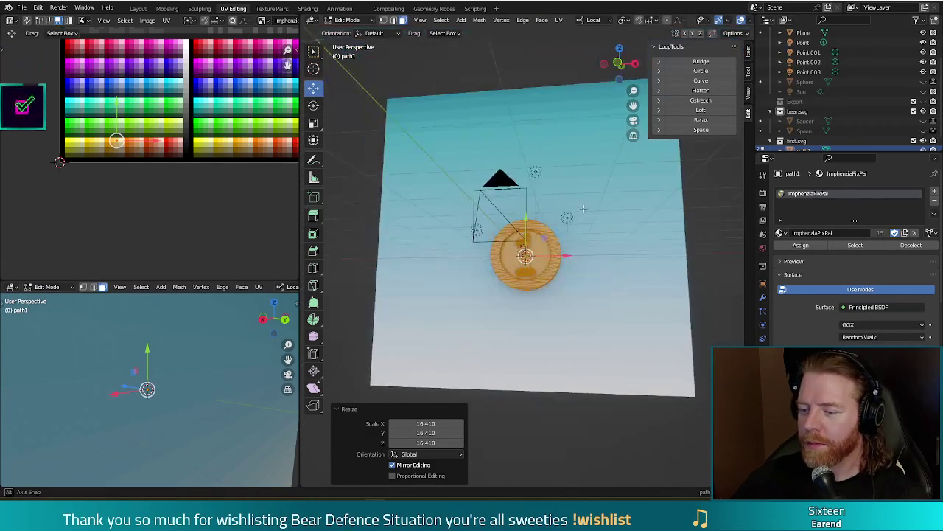
{"action": "scroll", "coordinate": [587, 219], "scroll_direction": "up", "scroll_amount": 3}
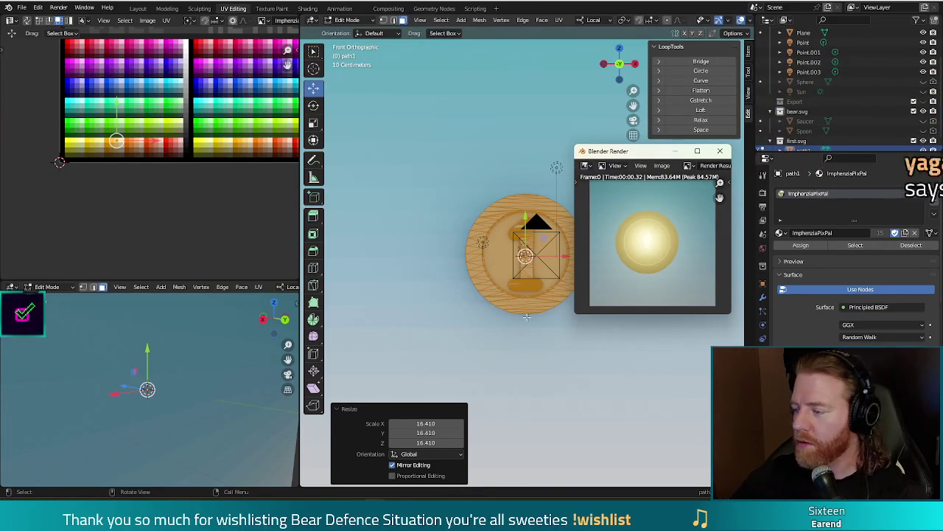
{"action": "left_click", "coordinate": [720, 150]}
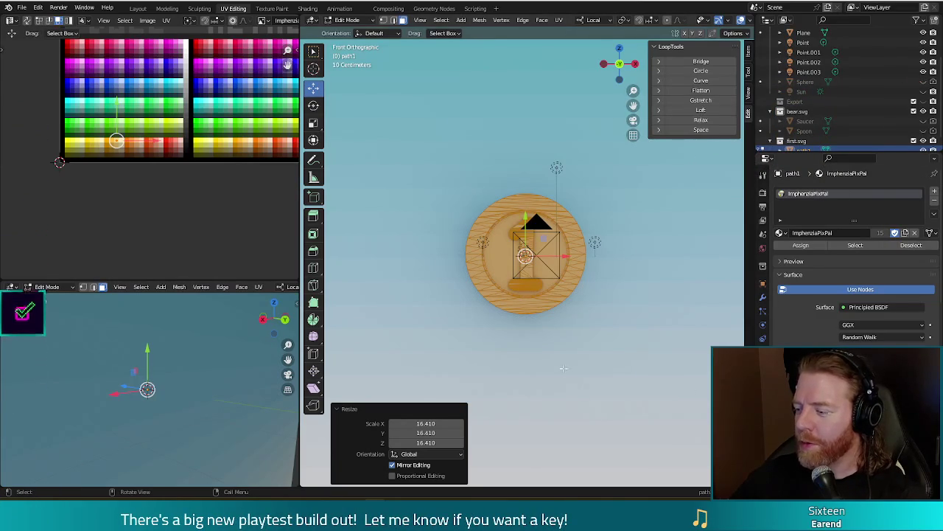
{"action": "scroll", "coordinate": [618, 236], "scroll_direction": "down", "scroll_amount": 1}
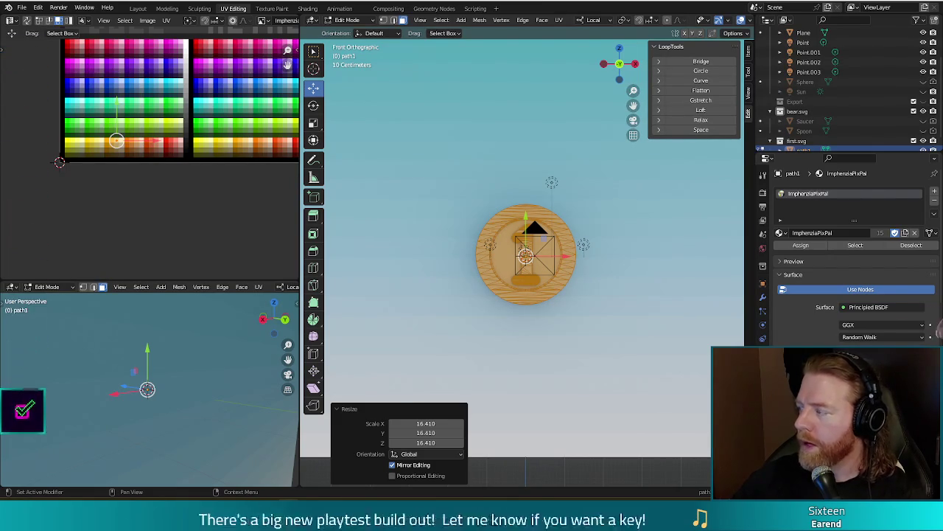
{"action": "key", "text": "alt+Tab"}
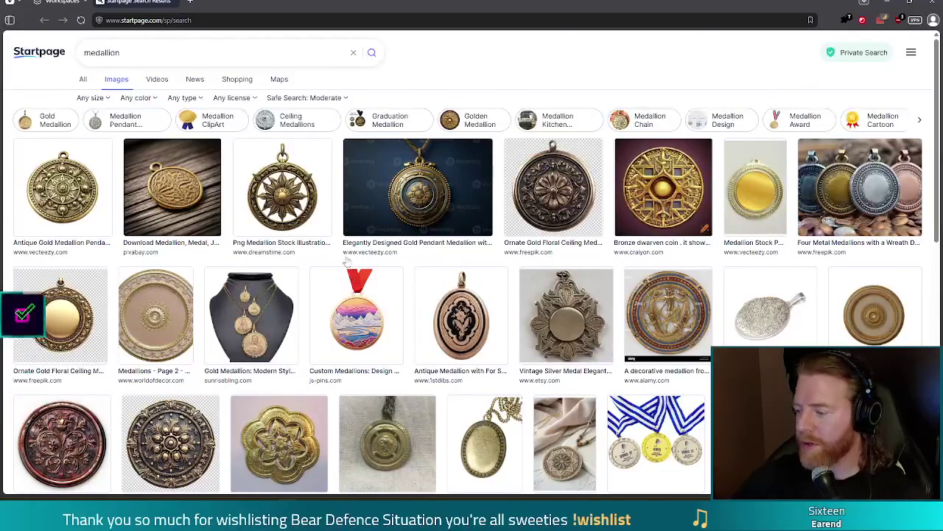
Step: Leave the Startpage medallion references and return to the Blender coin scene
{"action": "key", "text": "alt+Tab"}
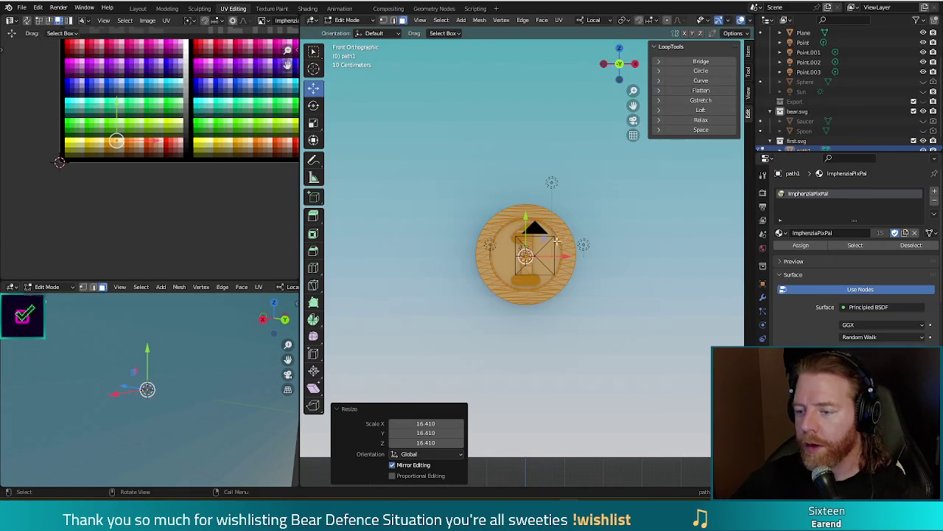
Step: Add a torus, stand it upright, and place it above the top of the coin
{"action": "middle_click_drag", "start_coordinate": [593, 235], "coordinate": [453, 35]}
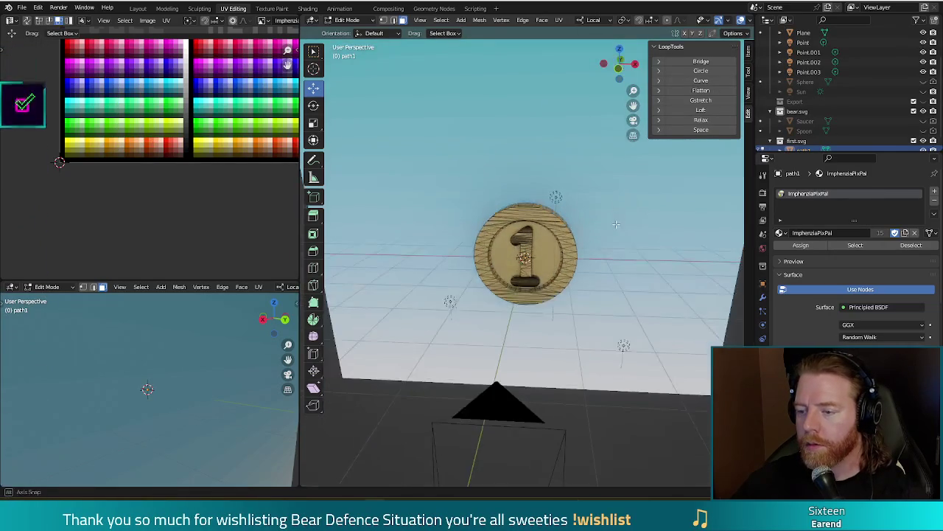
{"action": "left_click", "coordinate": [461, 20]}
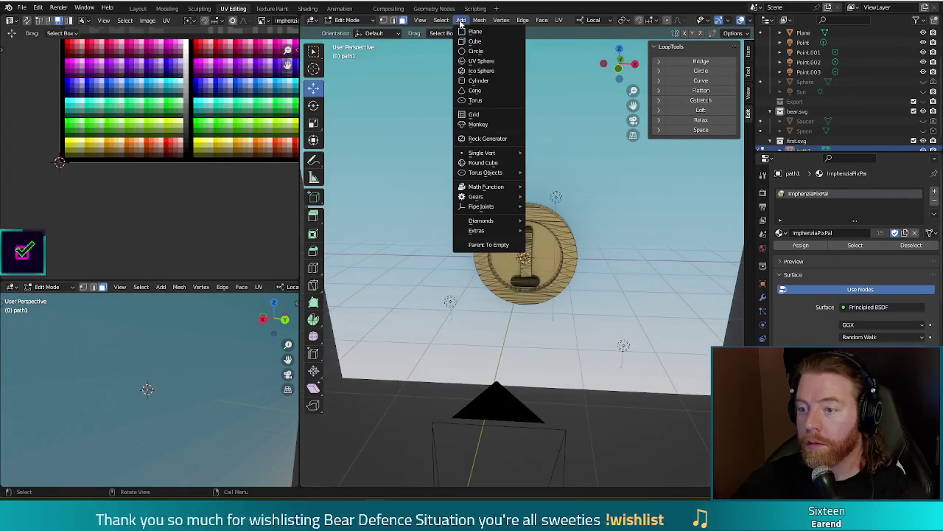
{"action": "left_click", "coordinate": [476, 100]}
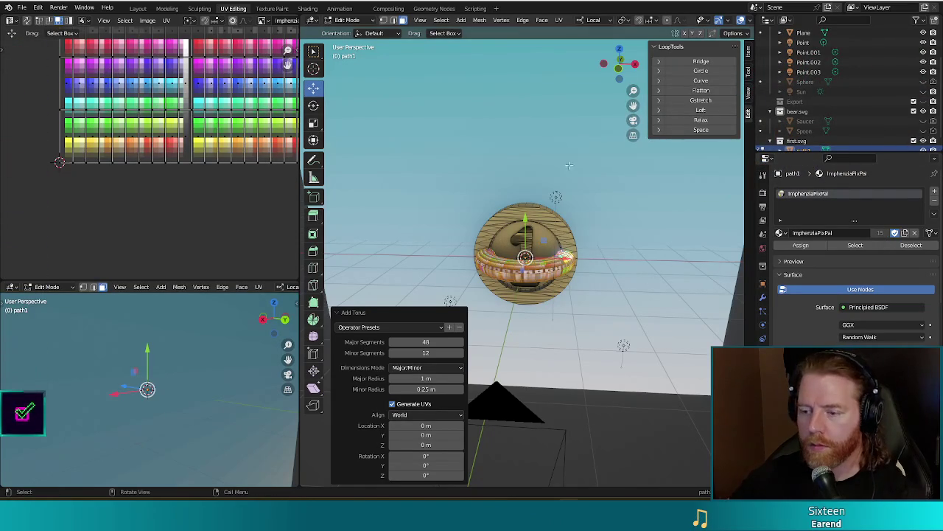
{"action": "middle_click_drag", "start_coordinate": [671, 288], "coordinate": [542, 257], "text": "alt"}
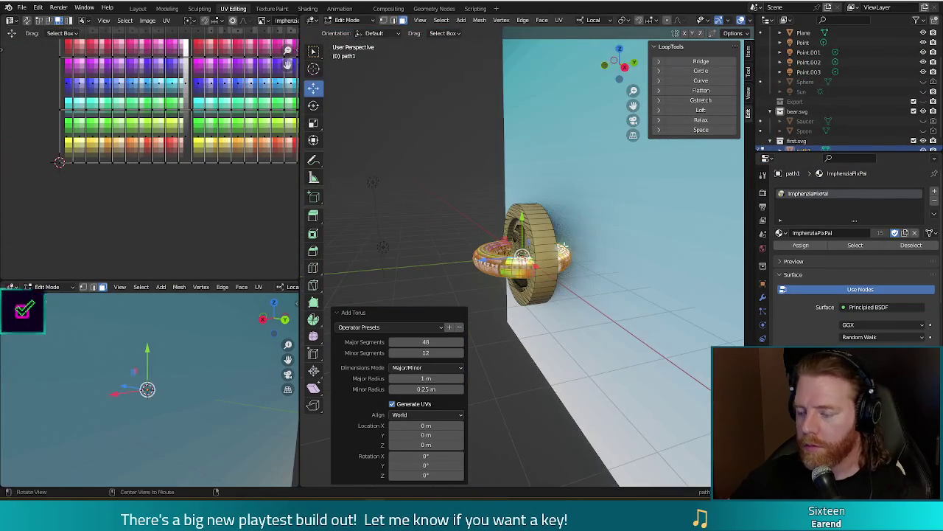
{"action": "key", "text": "r"}
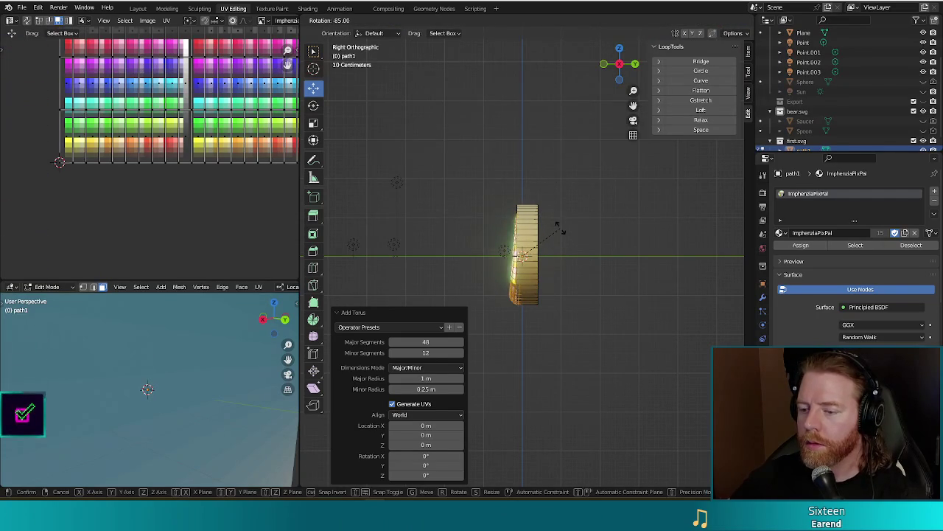
{"action": "key", "text": "Return"}
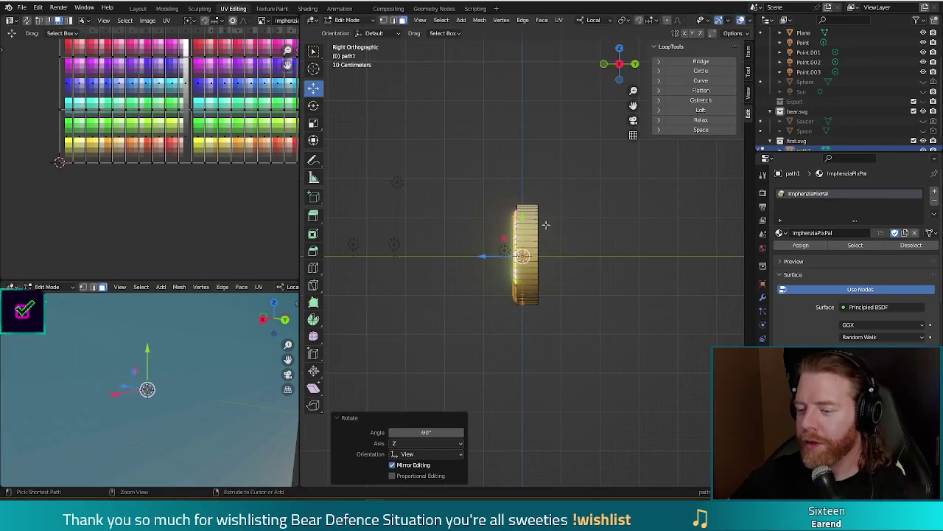
{"action": "key", "text": "shift+d"}
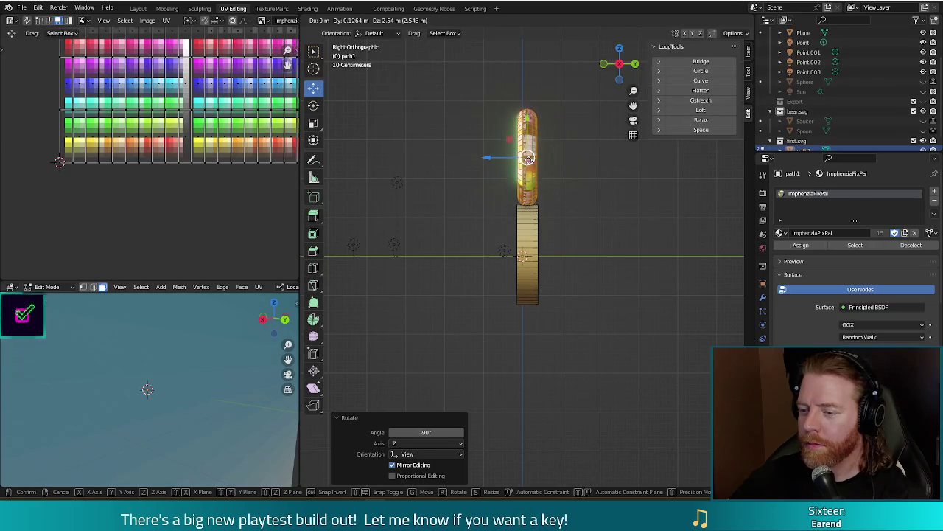
{"action": "left_click", "coordinate": [528, 158]}
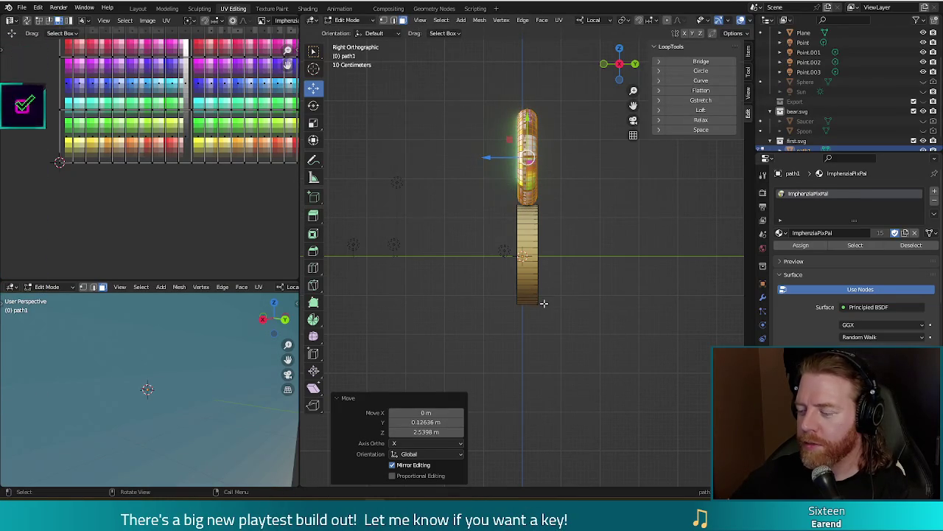
Step: Shrink the ring to about a third size and thin its tube
{"action": "mouse_move", "coordinate": [501, 322]}
{"action": "middle_mouse_down"}
{"action": "mouse_move", "coordinate": [542, 276]}
{"action": "mouse_move", "coordinate": [545, 287]}
{"action": "middle_mouse_up"}
{"action": "key", "text": "s"}
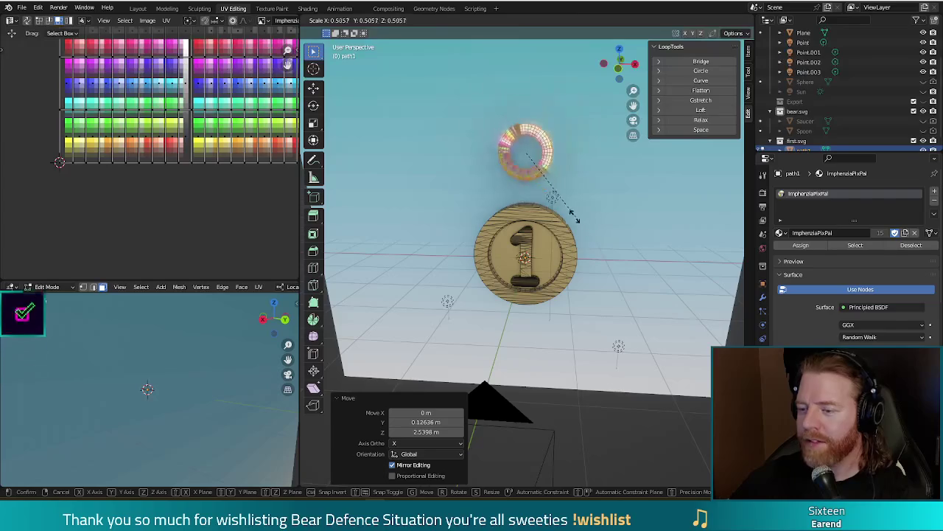
{"action": "left_click", "coordinate": [554, 198]}
{"action": "key", "text": "alt+s"}
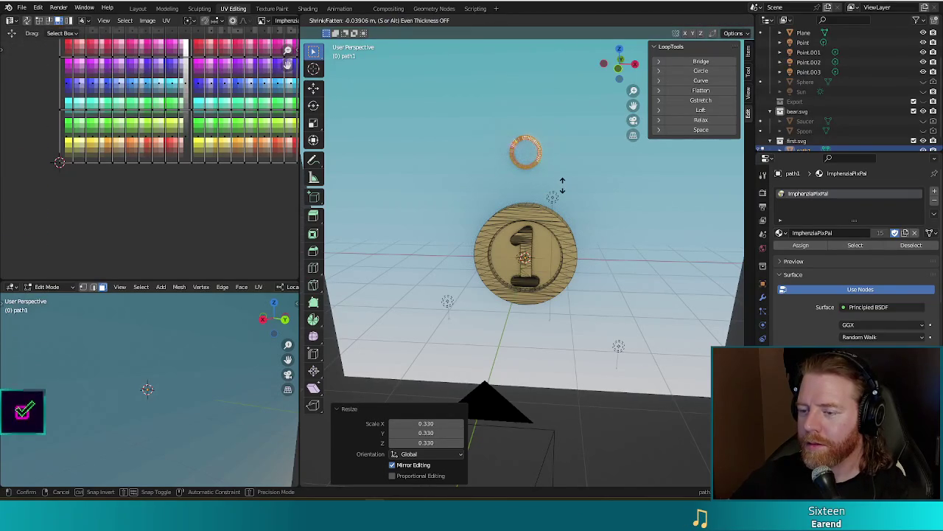
{"action": "left_click", "coordinate": [562, 186]}
Step: Lower the whole ring, scale it to 0.787, and nudge it onto the coin's top edge
{"action": "key", "text": "KP_1"}
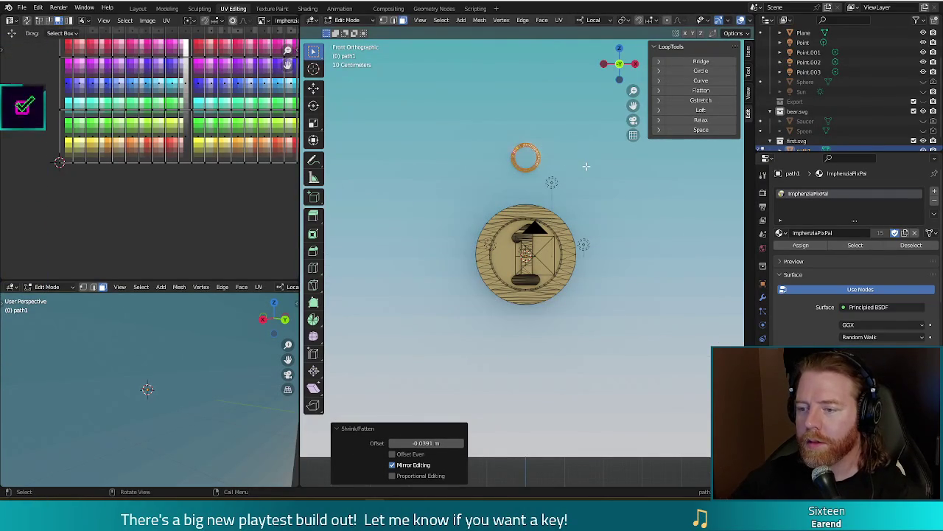
{"action": "left_click", "coordinate": [586, 166]}
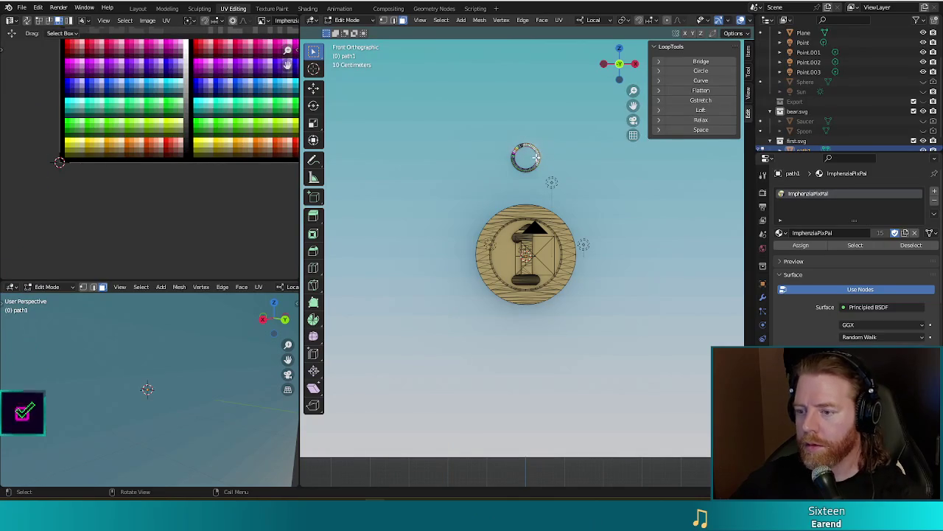
{"action": "key", "text": "l"}
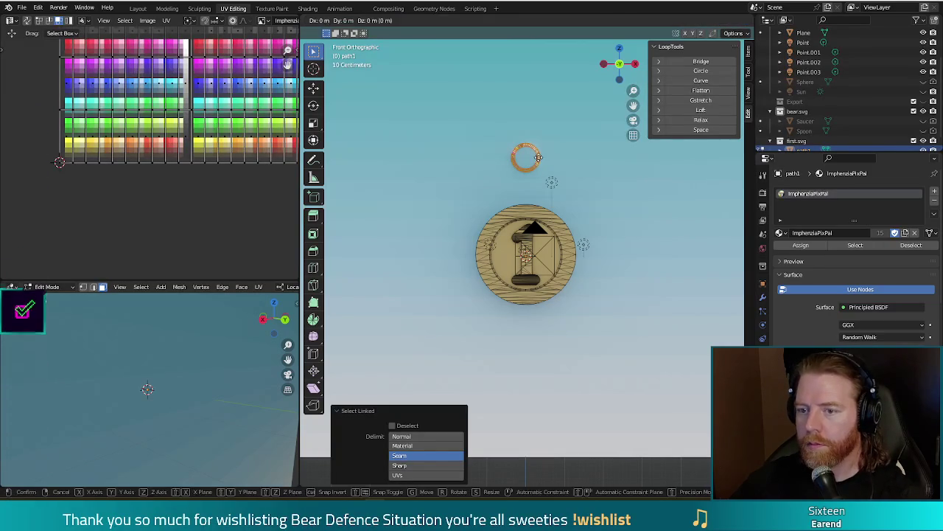
{"action": "left_click", "coordinate": [313, 89]}
{"action": "left_click_drag", "start_coordinate": [526, 119], "coordinate": [520, 157]}
{"action": "key", "text": "s"}
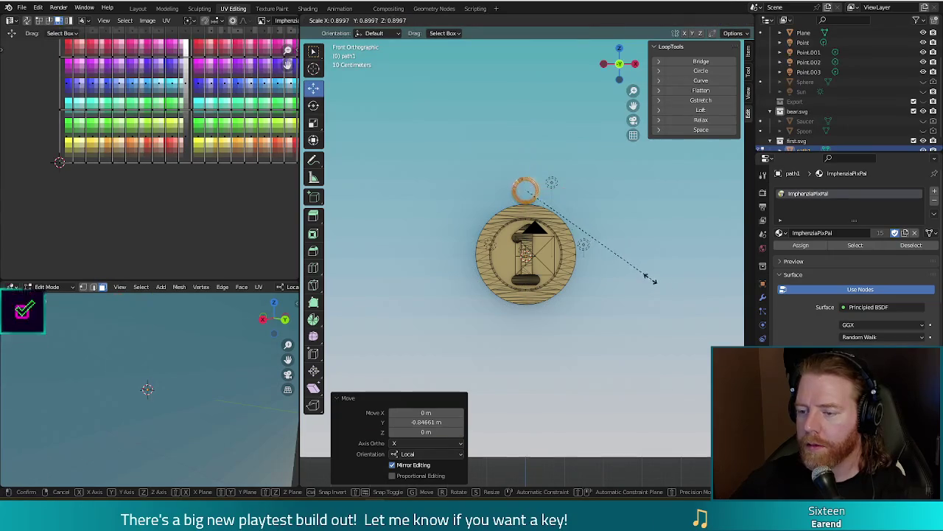
{"action": "left_click", "coordinate": [630, 273]}
{"action": "left_click_drag", "start_coordinate": [522, 150], "coordinate": [520, 160]}
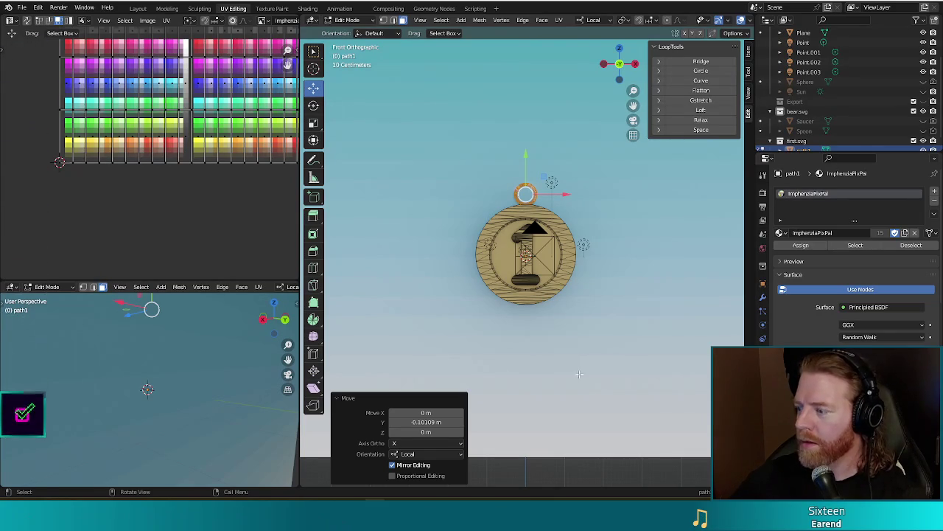
Step: Orbit until the coin faces the view and select the whole hanging ring
{"action": "middle_click_drag", "start_coordinate": [627, 219], "coordinate": [614, 231]}
{"action": "scroll", "coordinate": [501, 253], "scroll_direction": "up", "scroll_amount": 5}
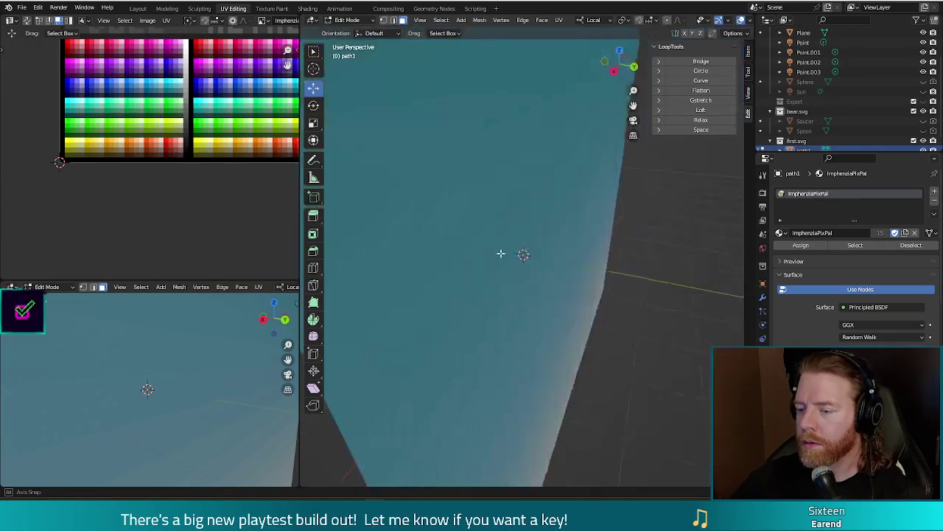
{"action": "scroll", "coordinate": [500, 253], "scroll_direction": "down", "scroll_amount": 5}
{"action": "middle_click_drag", "start_coordinate": [561, 272], "coordinate": [567, 260]}
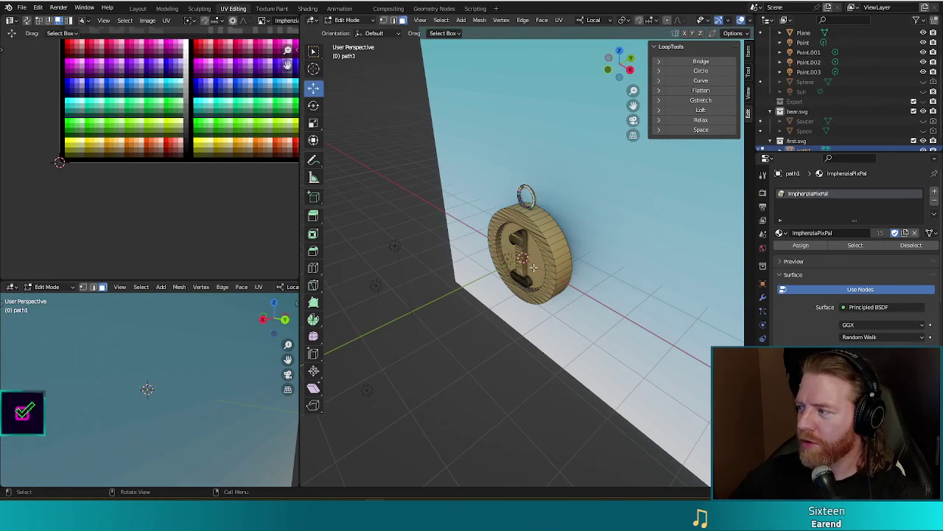
{"action": "middle_click_drag", "start_coordinate": [533, 266], "coordinate": [484, 295]}
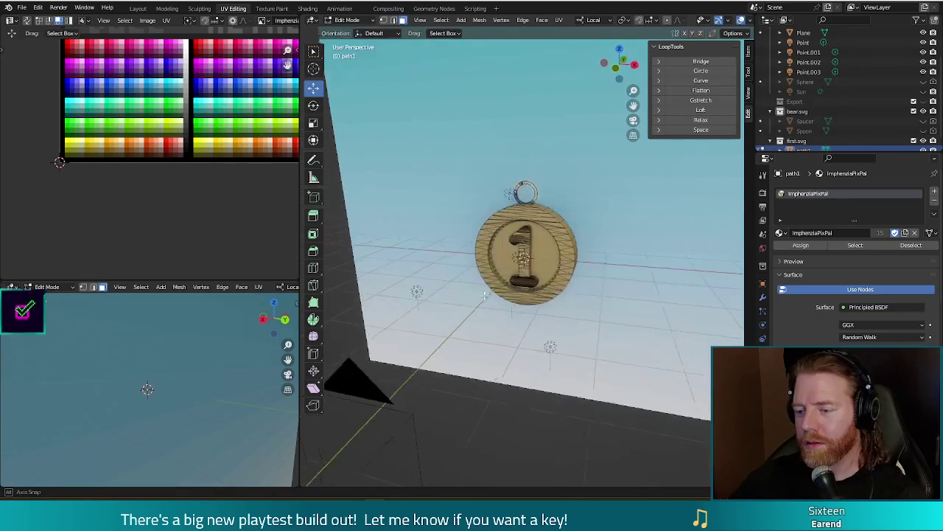
{"action": "key", "text": "l"}
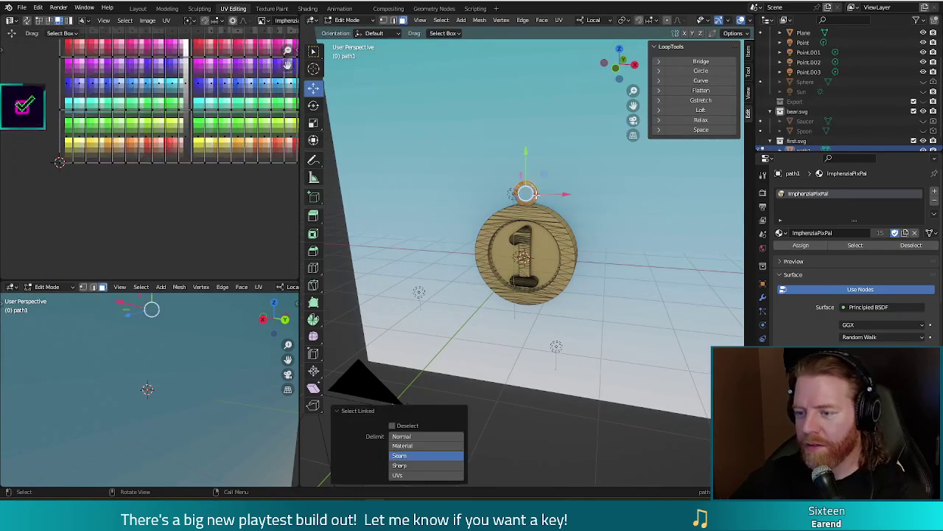
Step: Move the ring's UVs onto the gold palette swatch and return to Object Mode
{"action": "middle_click_drag", "start_coordinate": [231, 204], "coordinate": [175, 232]}
{"action": "left_click", "coordinate": [176, 231]}
{"action": "scroll", "coordinate": [189, 232], "scroll_direction": "down", "scroll_amount": 2}
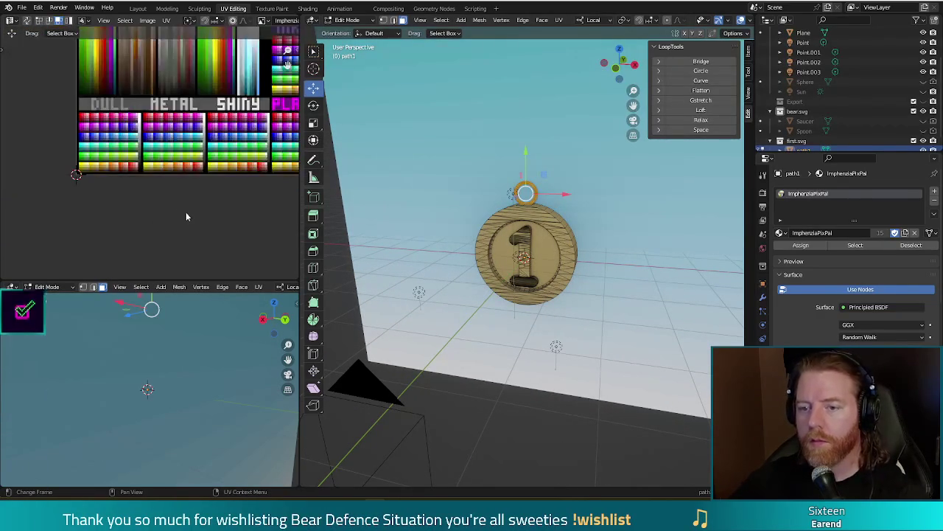
{"action": "scroll", "coordinate": [194, 152], "scroll_direction": "down", "scroll_amount": 1}
{"action": "key", "text": "g"}
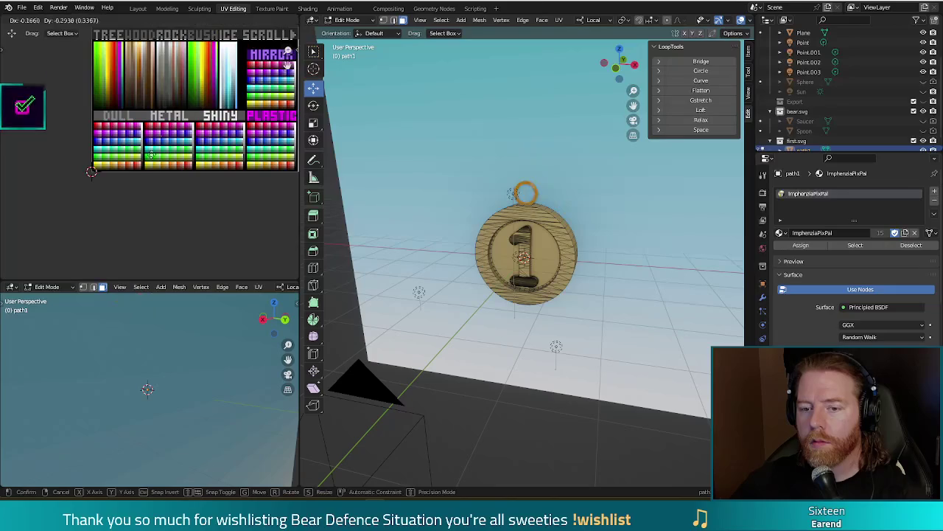
{"action": "left_click", "coordinate": [116, 172]}
{"action": "scroll", "coordinate": [137, 178], "scroll_direction": "up", "scroll_amount": 3}
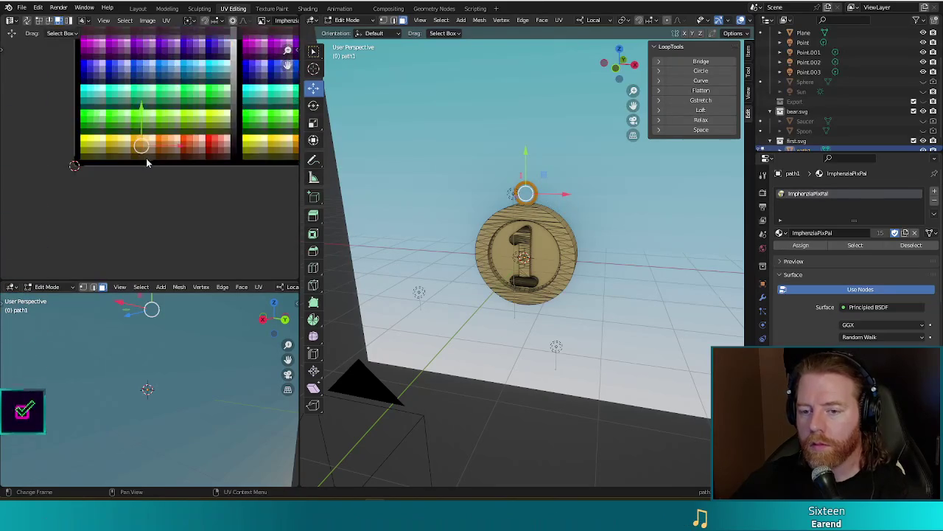
{"action": "scroll", "coordinate": [145, 165], "scroll_direction": "up", "scroll_amount": 2}
{"action": "key", "text": "g"}
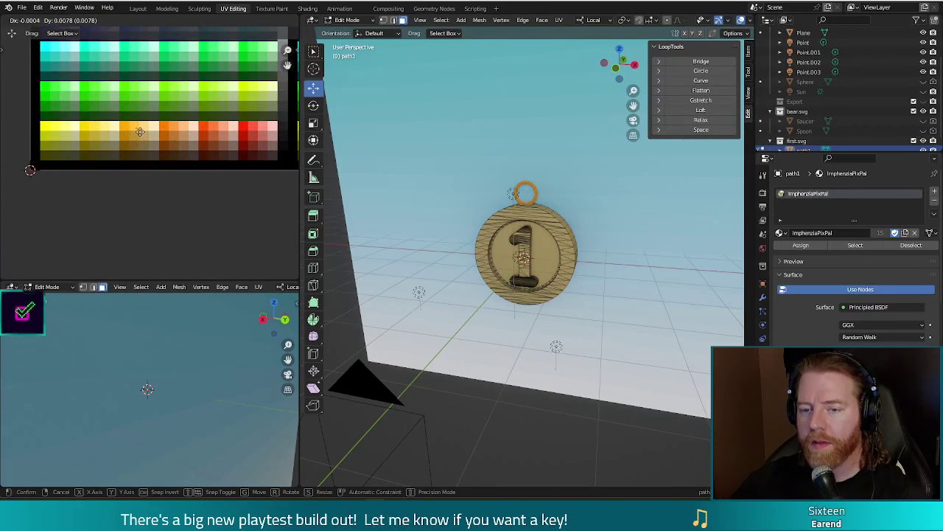
{"action": "left_click", "coordinate": [140, 131]}
{"action": "key", "text": "Tab"}
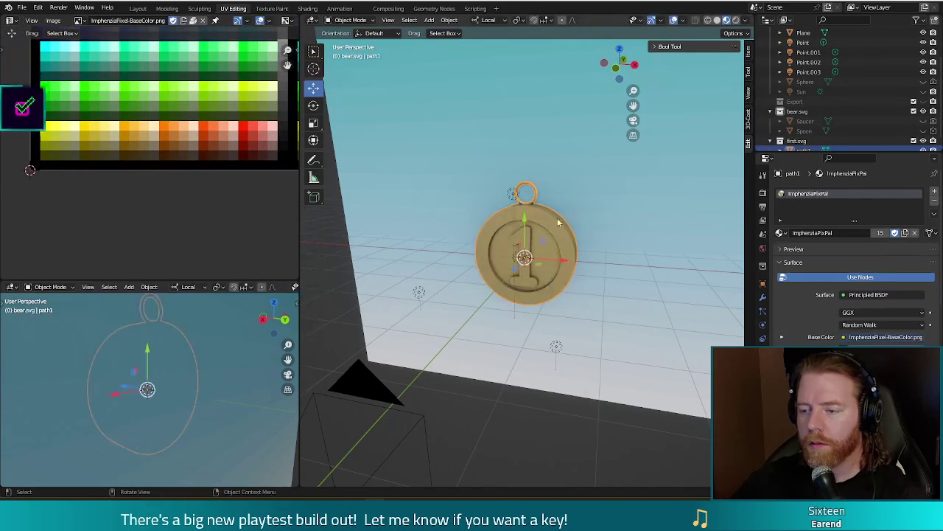
{"action": "mouse_move", "coordinate": [518, 213]}
{"action": "middle_mouse_down"}
{"action": "mouse_move", "coordinate": [654, 288]}
{"action": "mouse_move", "coordinate": [522, 248]}
{"action": "mouse_move", "coordinate": [649, 239]}
{"action": "middle_mouse_up"}
{"action": "left_click", "coordinate": [653, 287]}
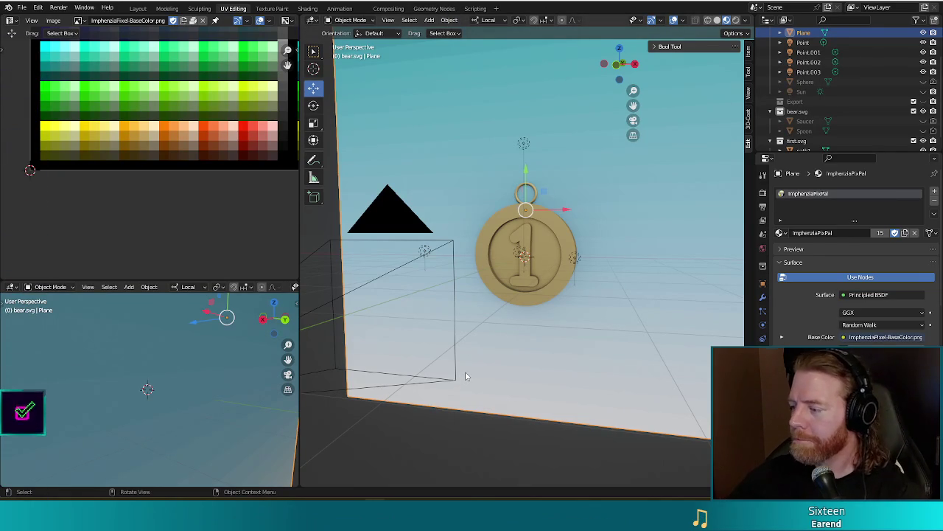
{"action": "mouse_move", "coordinate": [560, 316]}
{"action": "middle_mouse_down"}
{"action": "mouse_move", "coordinate": [523, 350]}
{"action": "mouse_move", "coordinate": [558, 330]}
{"action": "middle_mouse_up"}
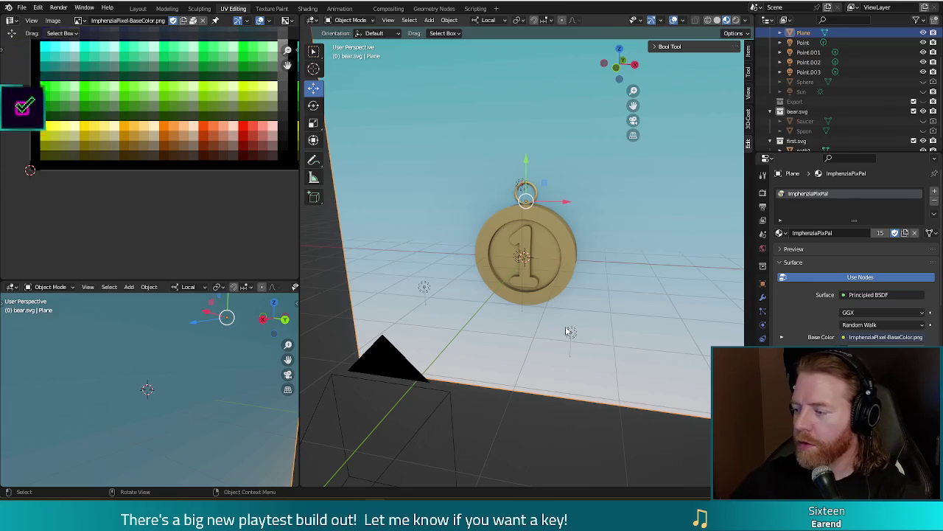
{"action": "scroll", "coordinate": [572, 220], "scroll_direction": "up", "scroll_amount": 2}
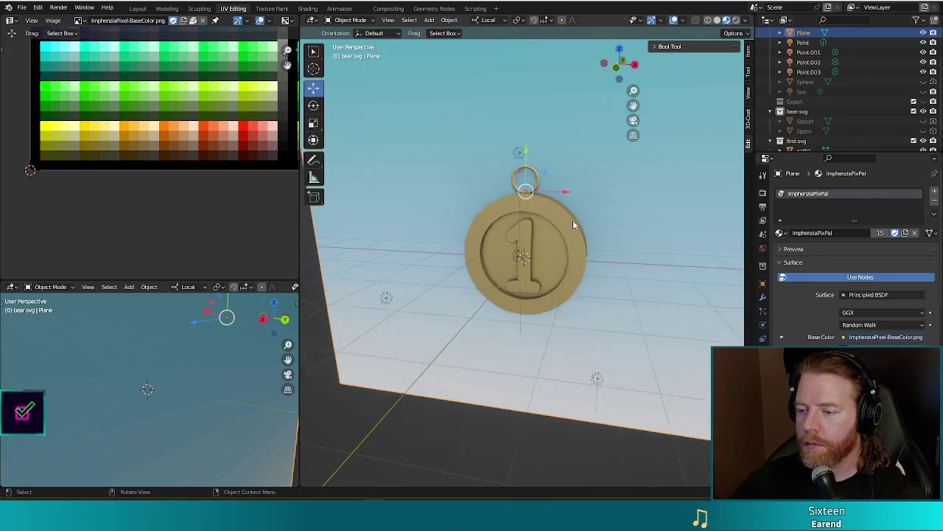
{"action": "scroll", "coordinate": [575, 220], "scroll_direction": "up", "scroll_amount": 1}
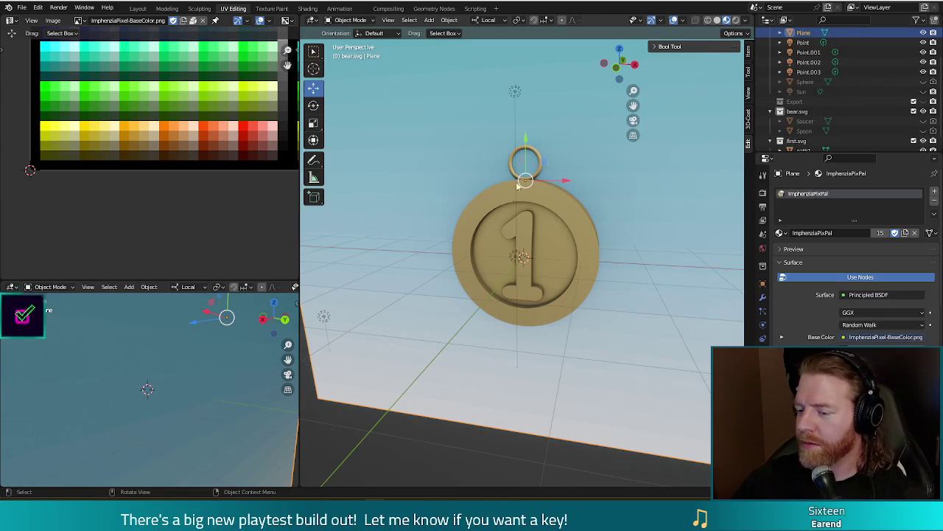
{"action": "middle_click_drag", "start_coordinate": [426, 130], "coordinate": [429, 141]}
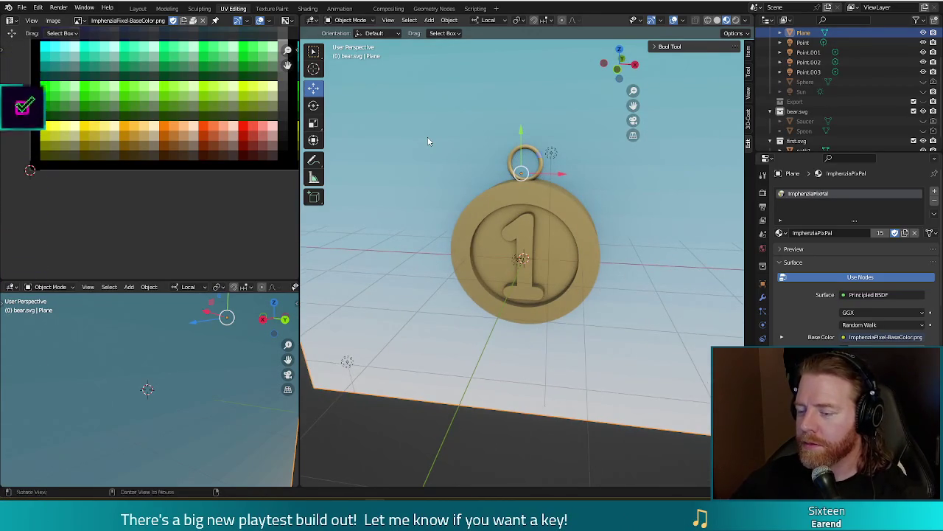
{"action": "scroll", "coordinate": [432, 136], "scroll_direction": "down", "scroll_amount": 5}
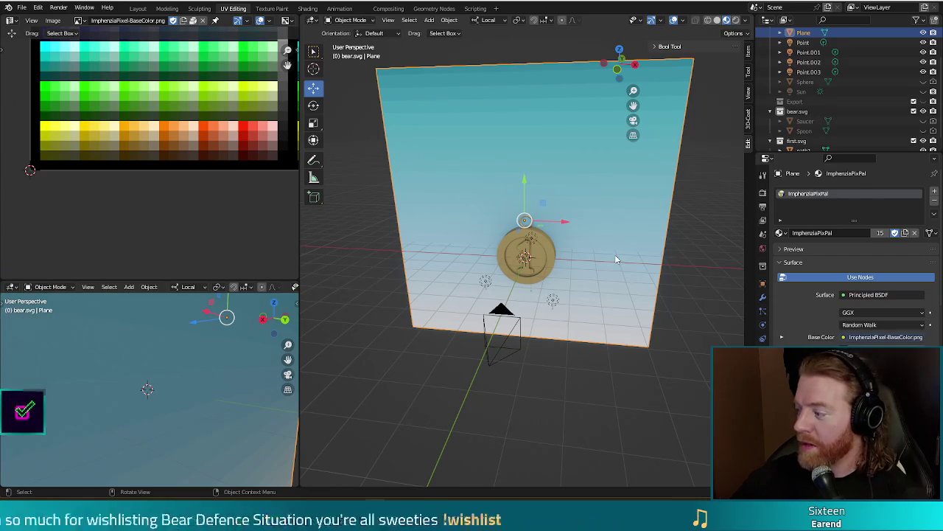
{"action": "scroll", "coordinate": [629, 280], "scroll_direction": "up", "scroll_amount": 4}
{"action": "scroll", "coordinate": [627, 250], "scroll_direction": "down", "scroll_amount": 1}
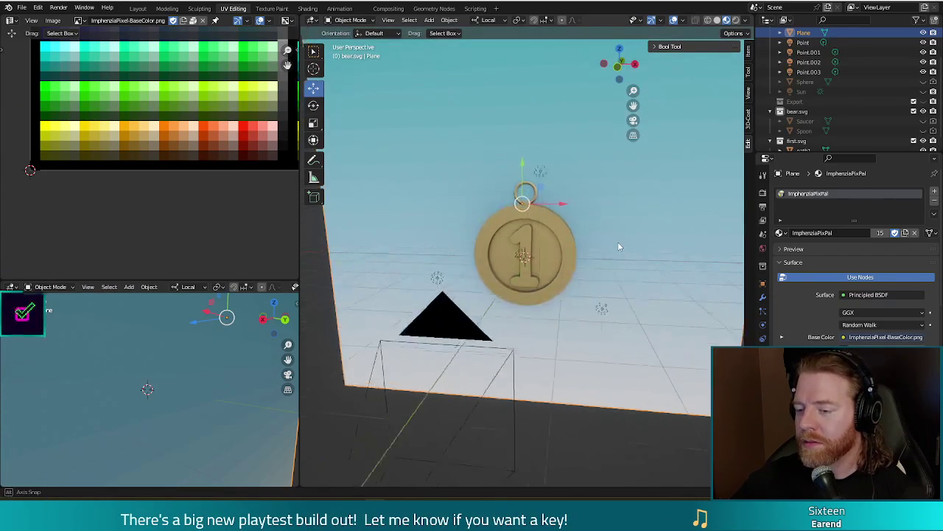
Step: In Front Orthographic view, select the medallion path1 and enter Edit Mode
{"action": "key", "text": "KP_1"}
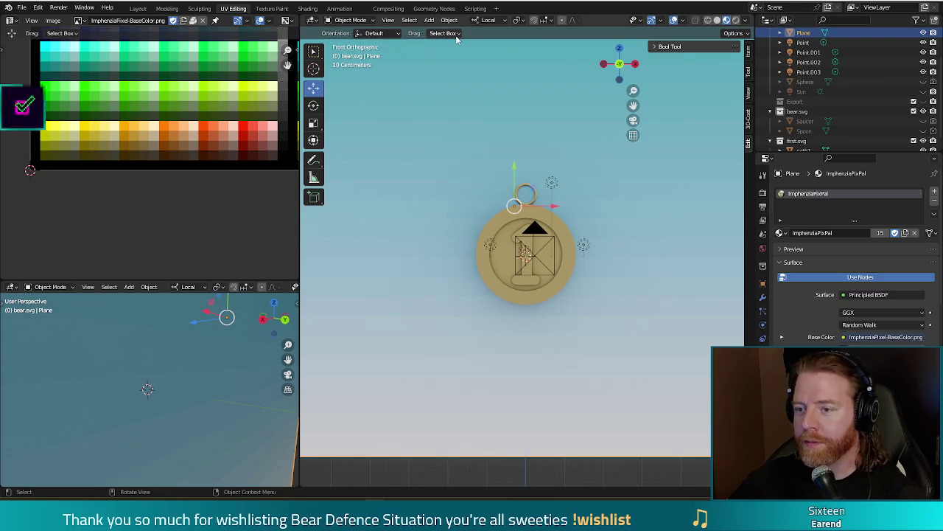
{"action": "left_click", "coordinate": [526, 194]}
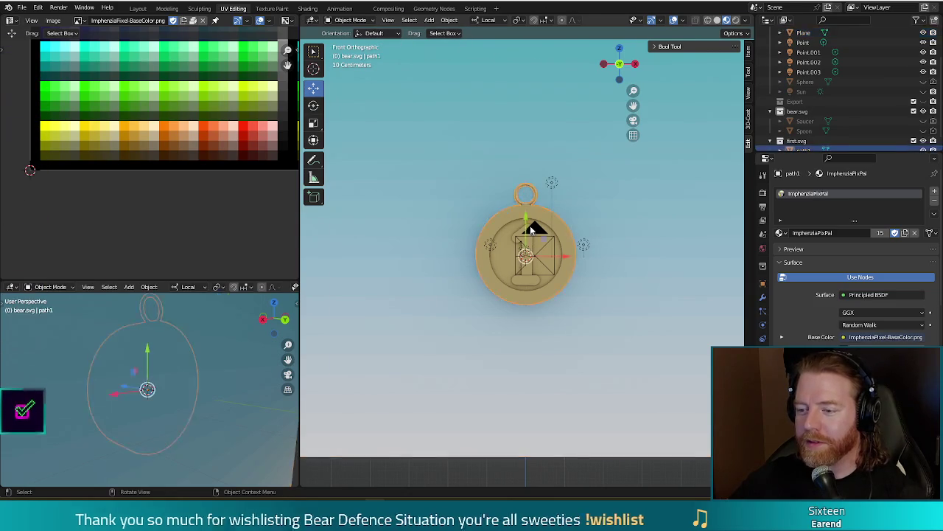
{"action": "key", "text": "Tab"}
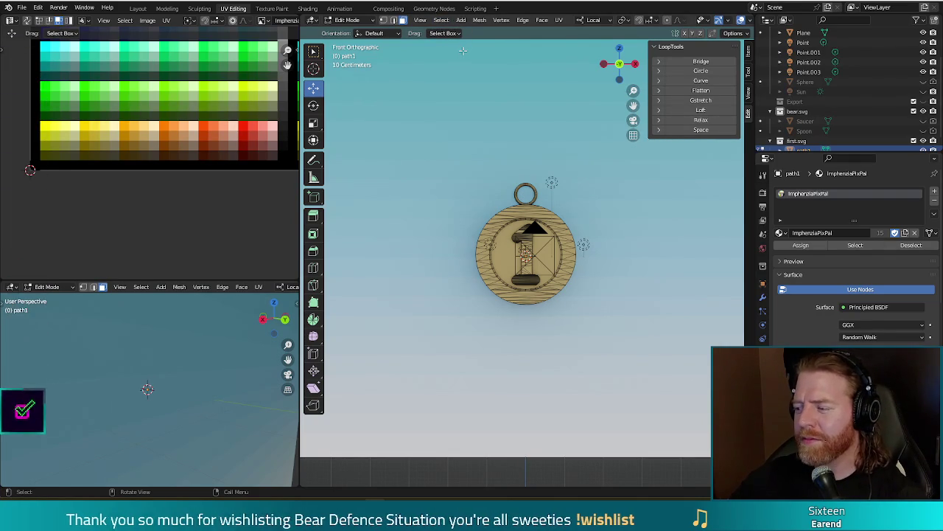
Step: Add a plane to the medallion mesh and rotate it -90° in Right view
{"action": "left_click", "coordinate": [464, 20]}
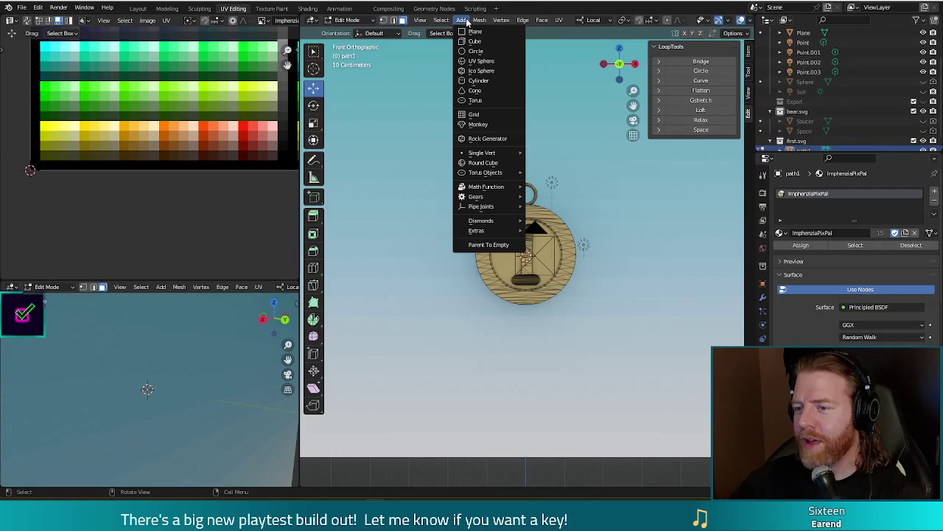
{"action": "left_click", "coordinate": [477, 31]}
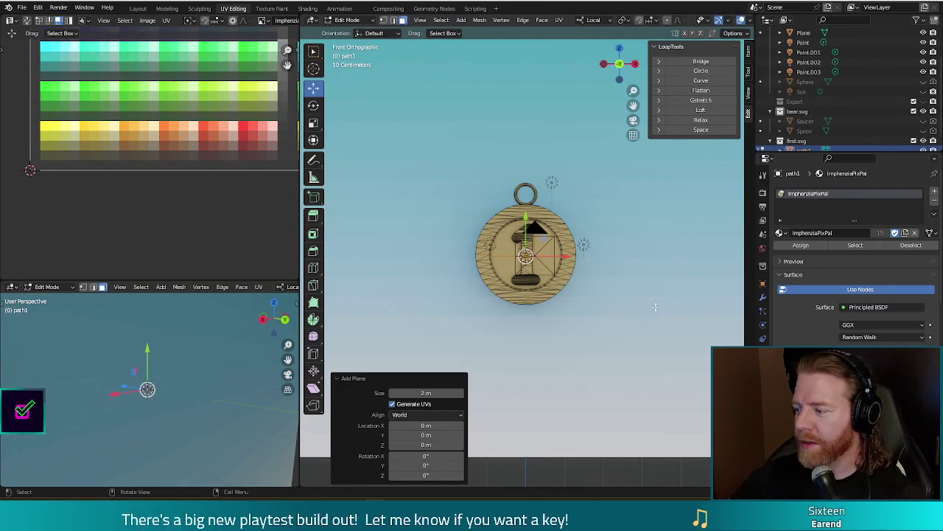
{"action": "middle_click_drag", "start_coordinate": [656, 307], "coordinate": [600, 300]}
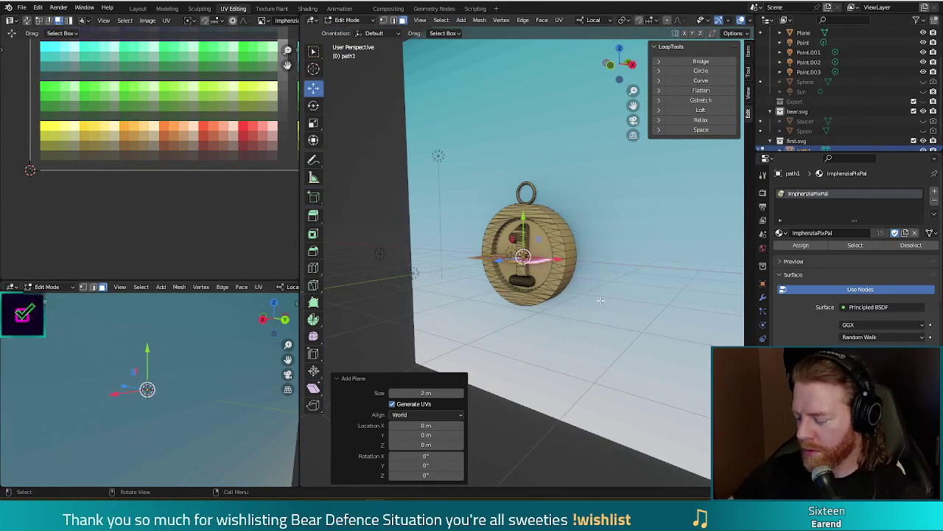
{"action": "key", "text": "KP_3"}
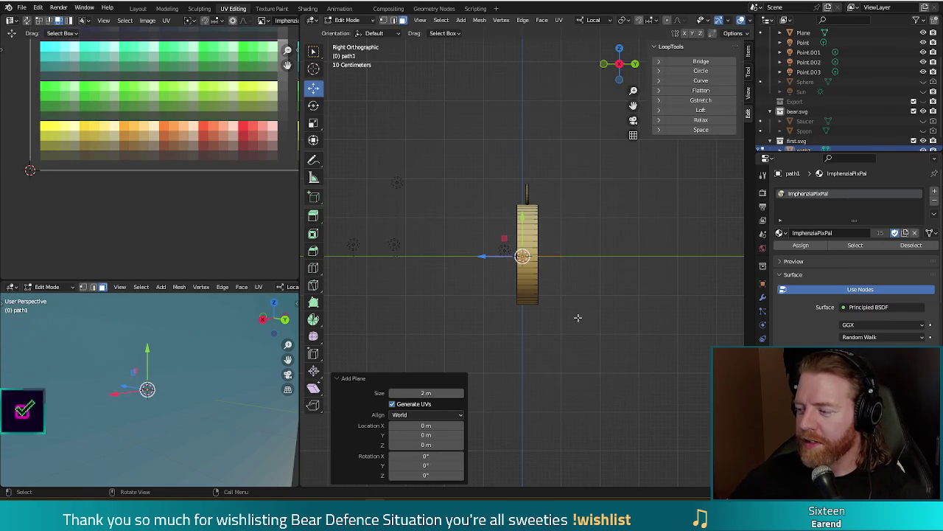
{"action": "key", "text": "r"}
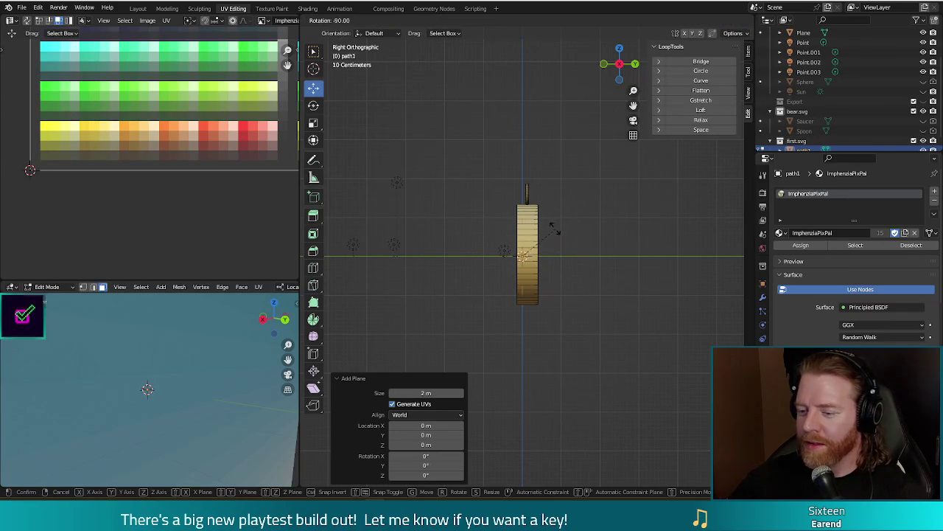
{"action": "left_click", "coordinate": [549, 229]}
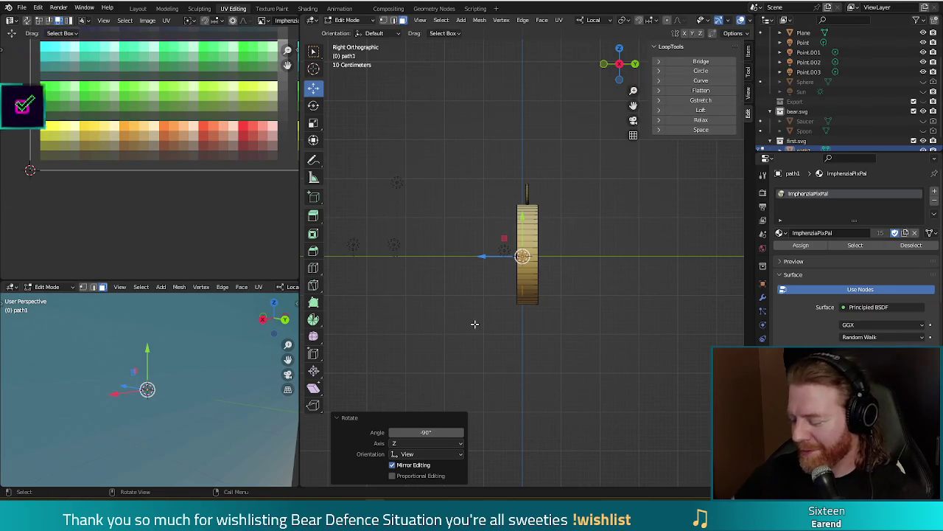
Step: In Front view with Material Preview, raise the textured face 3 m along Z
{"action": "key", "text": "KP_1"}
{"action": "key", "text": "z"}
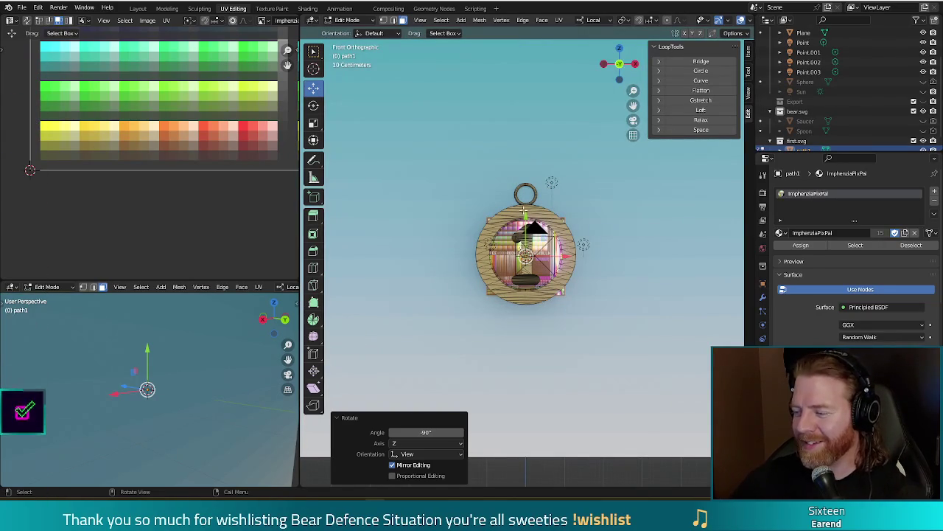
{"action": "key", "text": "g"}
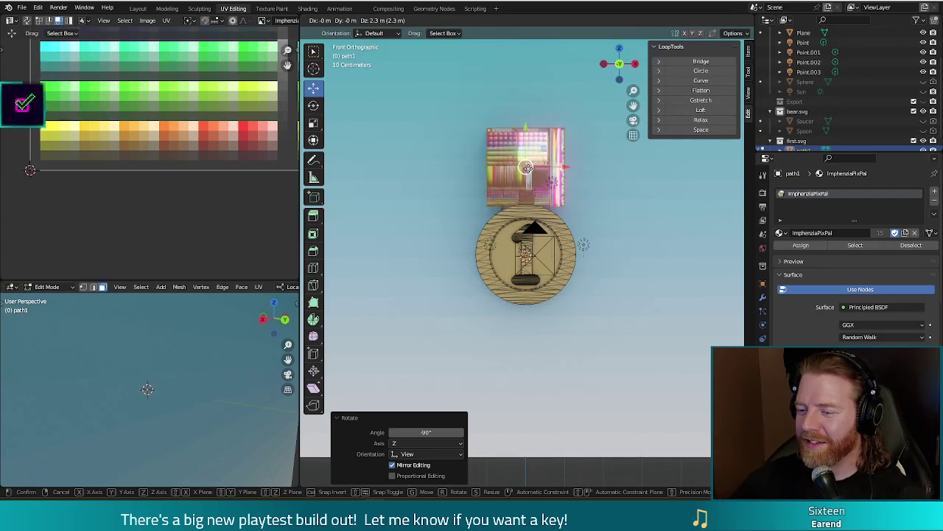
{"action": "type", "text": "3"}
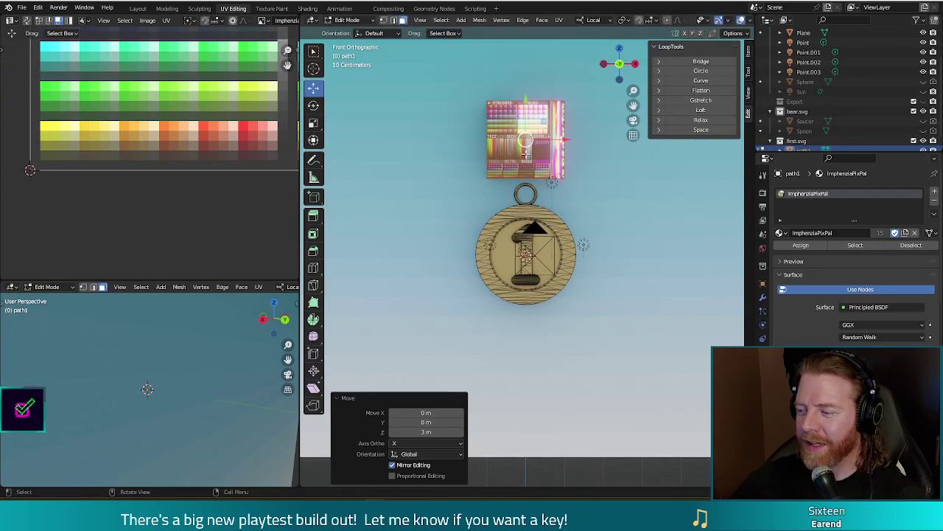
{"action": "key", "text": "Return"}
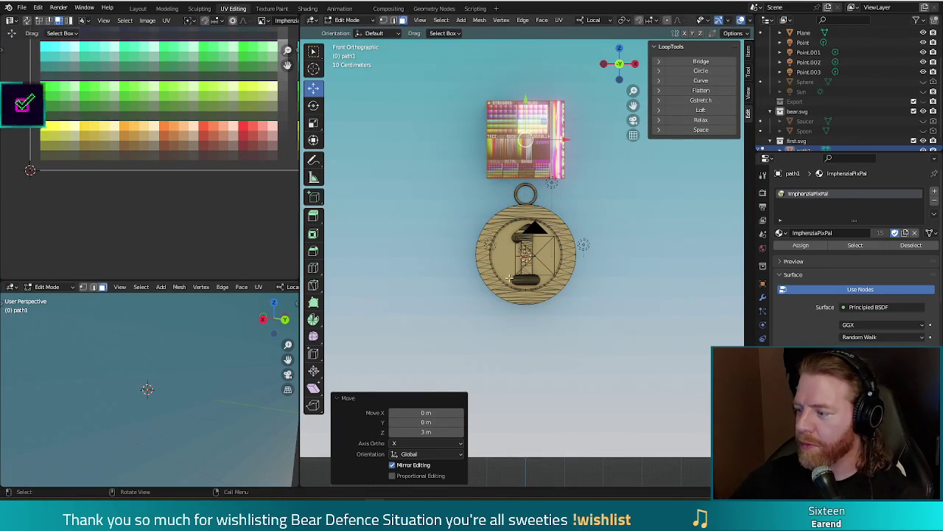
Step: Narrow the ribbon face to 0.2 along X
{"action": "key", "text": "s"}
{"action": "key", "text": "x"}
{"action": "key", "text": "x"}
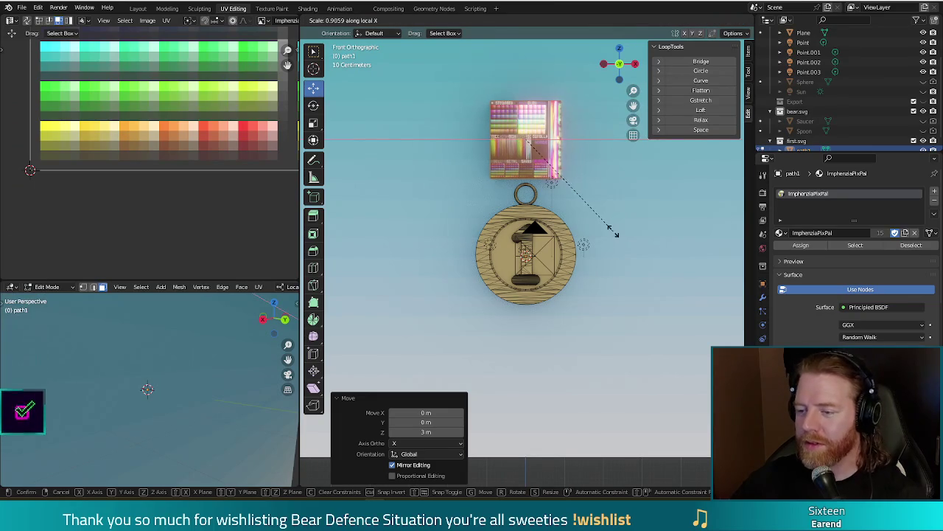
{"action": "left_click", "coordinate": [533, 168]}
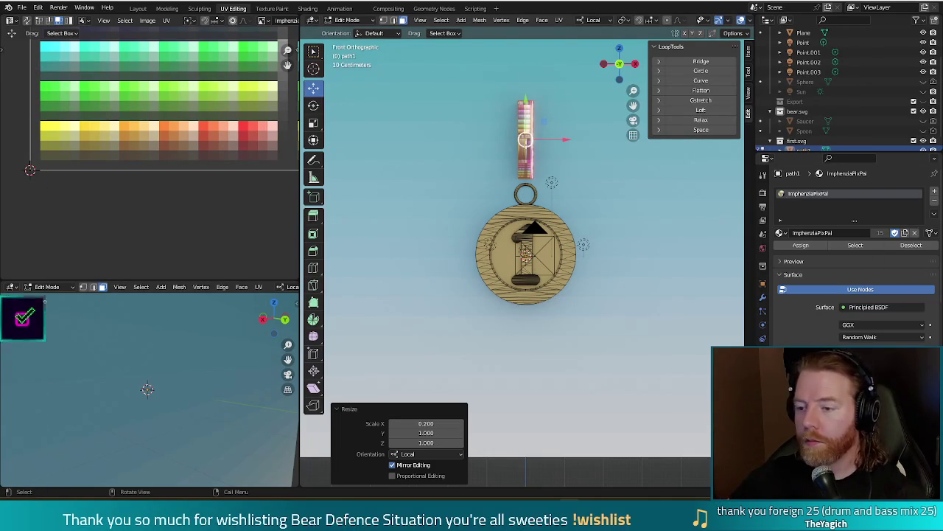
Step: Lower the strap's bottom to the hanging ring, then select the ring in Right view
{"action": "left_click_drag", "start_coordinate": [525, 140], "coordinate": [525, 154]}
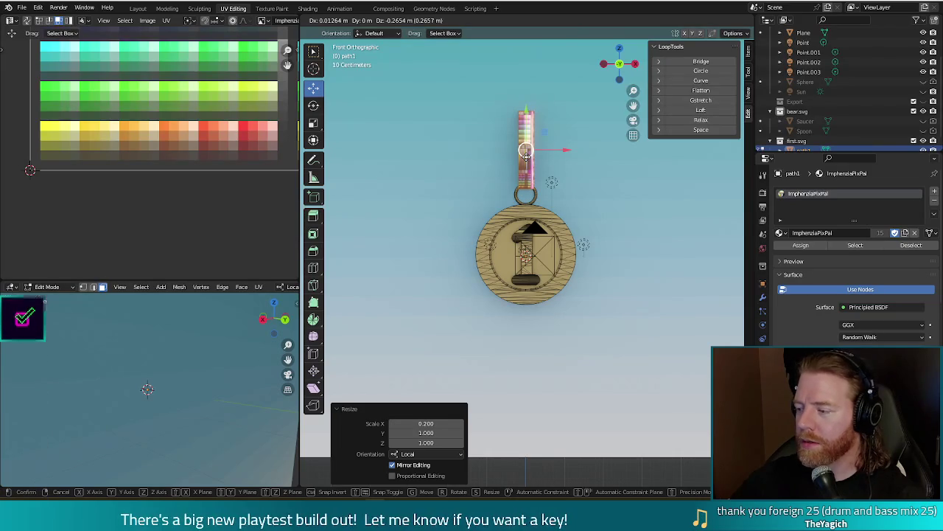
{"action": "left_click_drag", "start_coordinate": [525, 152], "coordinate": [525, 152]}
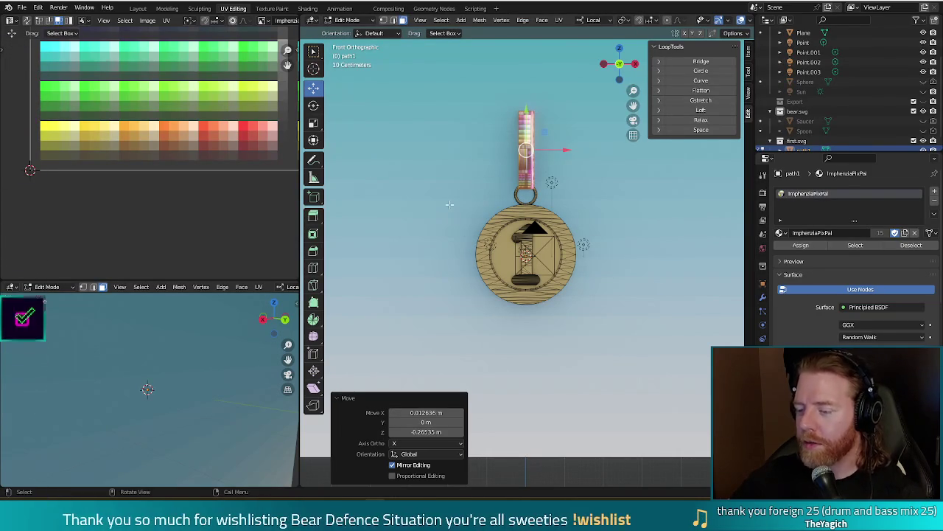
{"action": "scroll", "coordinate": [500, 157], "scroll_direction": "up", "scroll_amount": 3}
{"action": "scroll", "coordinate": [501, 157], "scroll_direction": "up", "scroll_amount": 1}
{"action": "scroll", "coordinate": [568, 214], "scroll_direction": "up", "scroll_amount": 1}
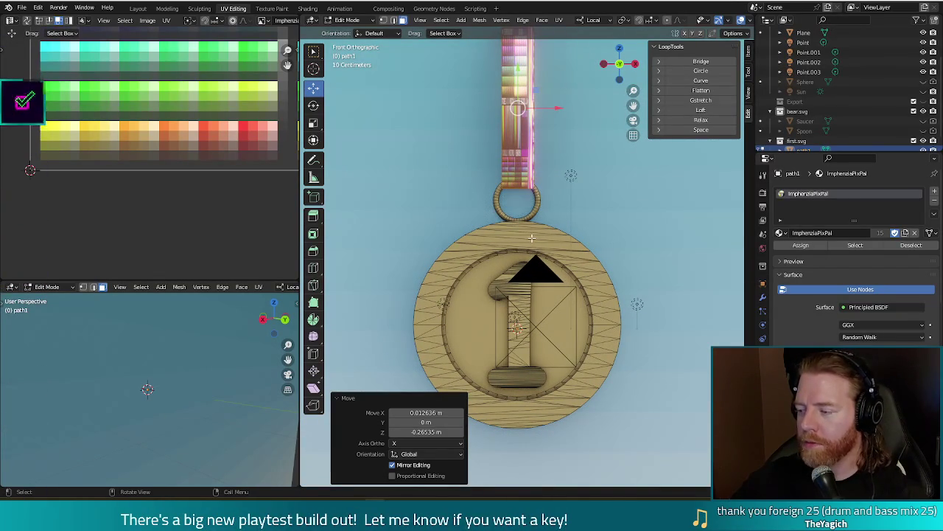
{"action": "left_click", "coordinate": [512, 186]}
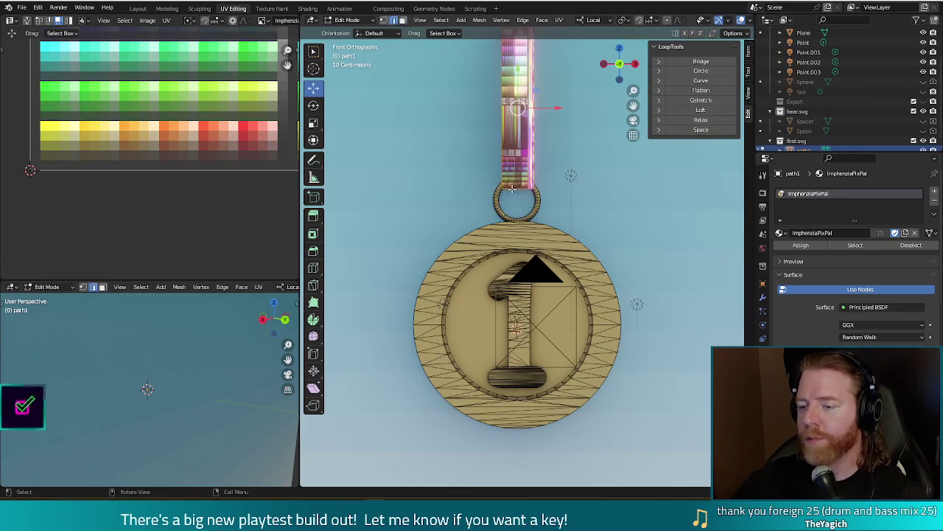
{"action": "left_click", "coordinate": [513, 186]}
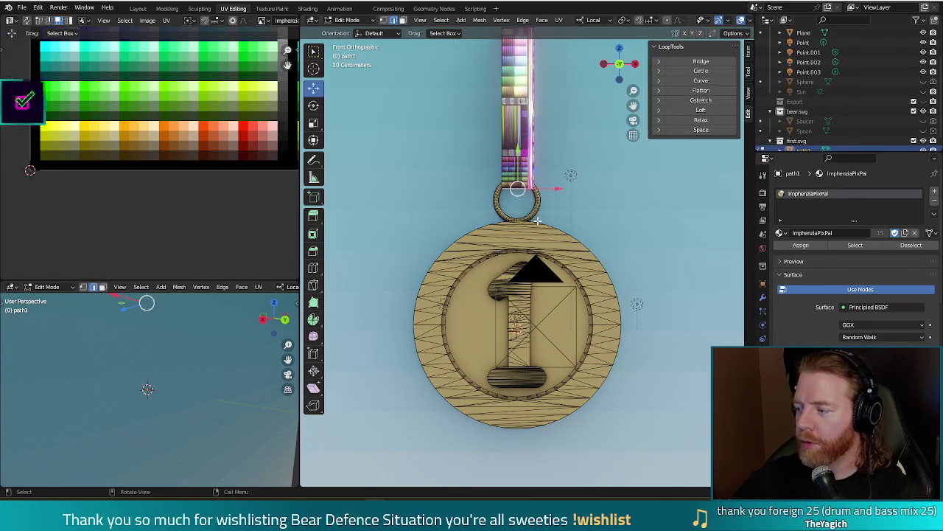
{"action": "key", "text": "KP_3"}
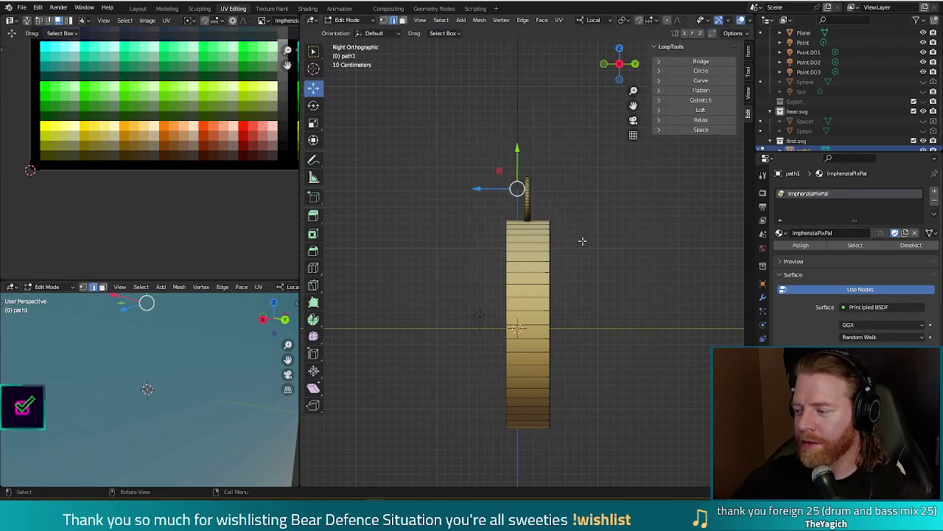
Step: Extrude a strip from the ring's top 0.3 m along Y, then 2 m up along Z
{"action": "key", "text": "g"}
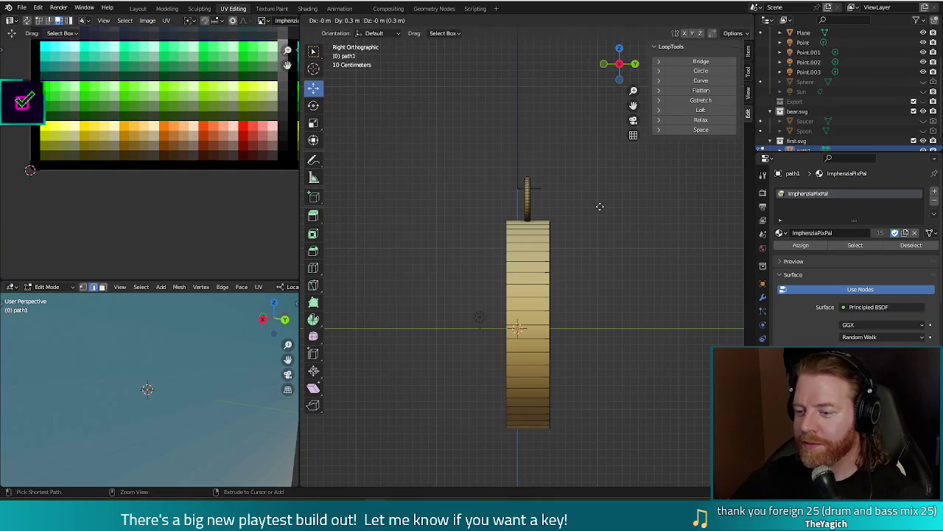
{"action": "left_click", "coordinate": [600, 207]}
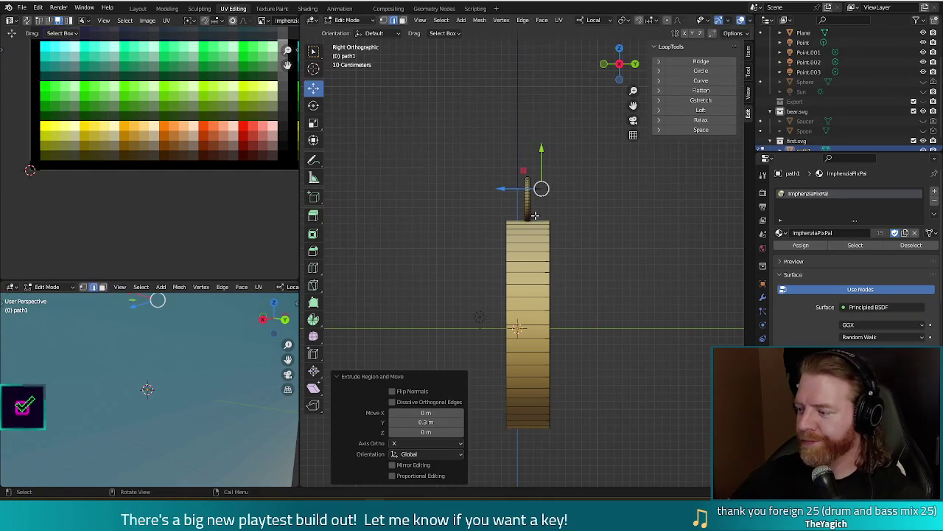
{"action": "scroll", "coordinate": [558, 213], "scroll_direction": "down", "scroll_amount": 1}
{"action": "scroll", "coordinate": [558, 213], "scroll_direction": "down", "scroll_amount": 2}
{"action": "key", "text": "e"}
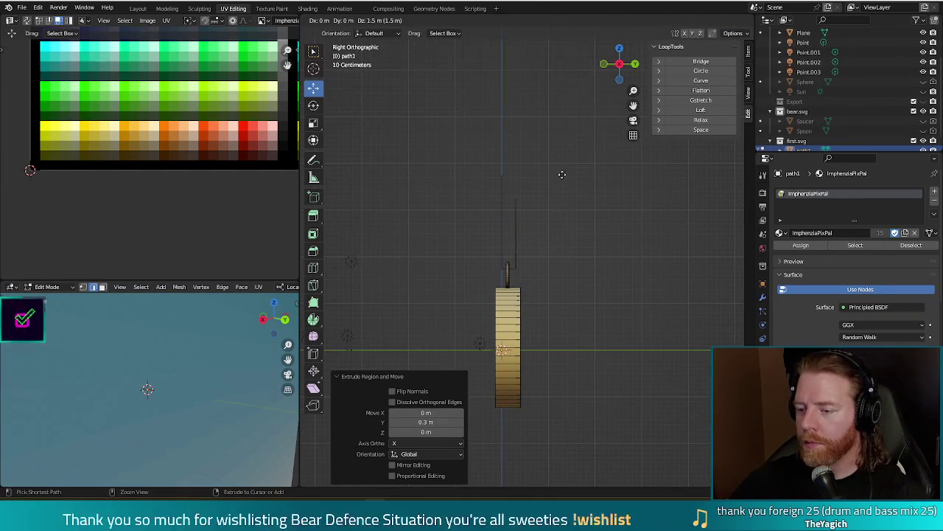
{"action": "key", "text": "Return"}
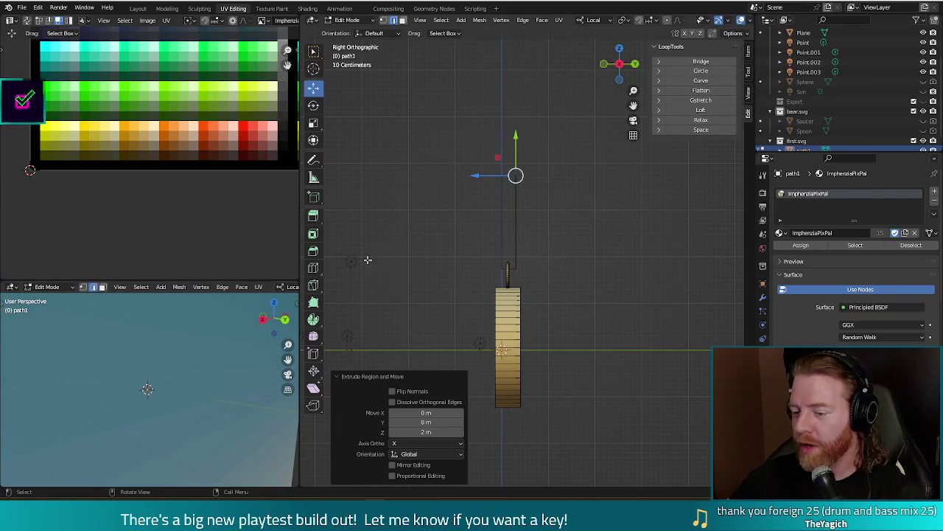
{"action": "middle_click_drag", "start_coordinate": [557, 226], "coordinate": [501, 224]}
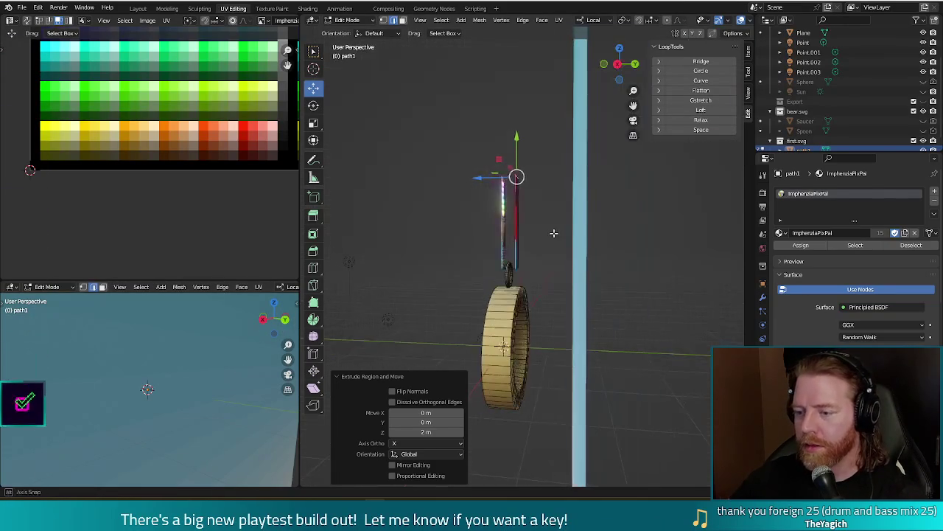
Step: Select the whole new strip and shift it slightly in Right view
{"action": "key", "text": "l"}
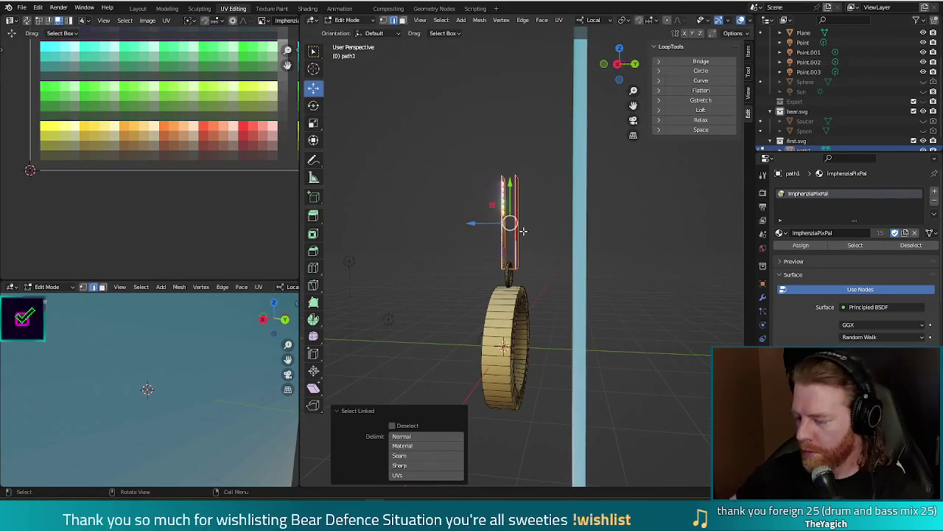
{"action": "key", "text": "KP_1"}
{"action": "key", "text": "KP_3"}
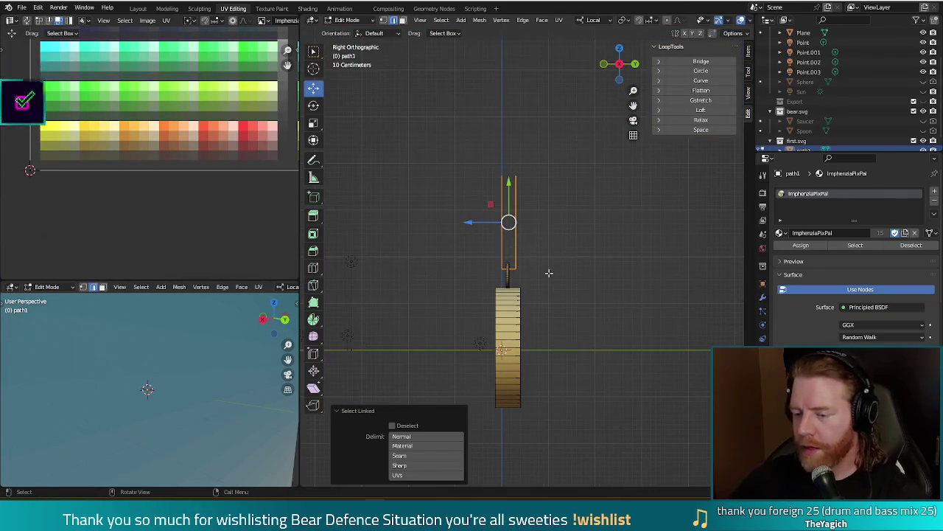
{"action": "left_click_drag", "start_coordinate": [473, 221], "coordinate": [463, 222]}
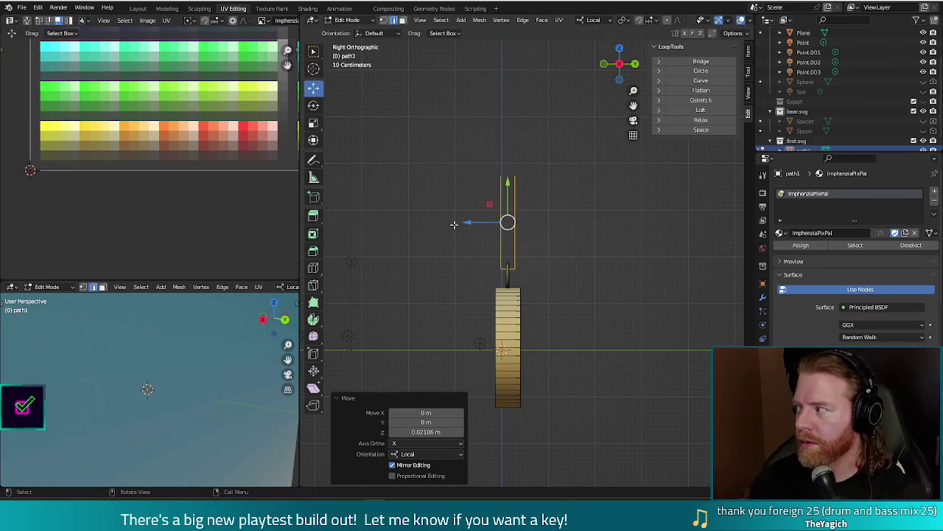
{"action": "left_click", "coordinate": [574, 266]}
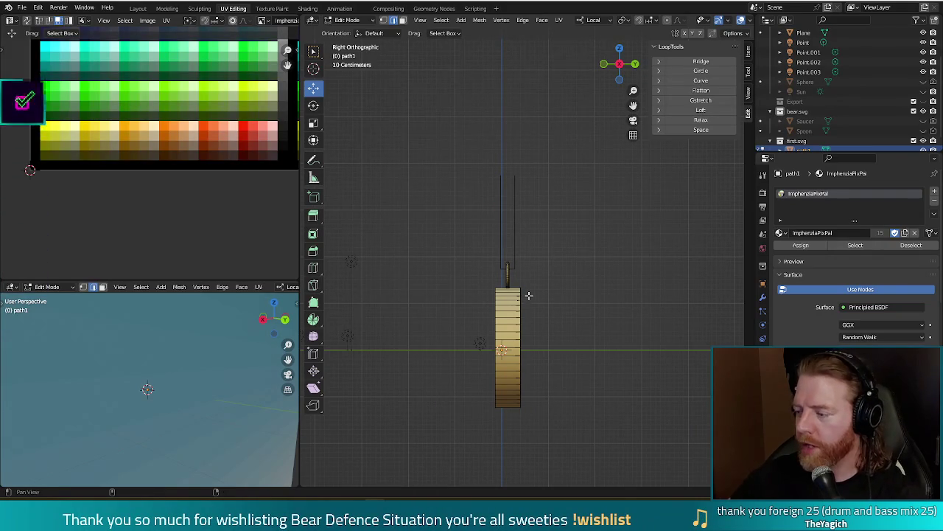
Step: Scale the ribbon part above the medal to 0.455 along its local Z axis
{"action": "mouse_move", "coordinate": [531, 278]}
{"action": "middle_mouse_down"}
{"action": "mouse_move", "coordinate": [577, 252]}
{"action": "mouse_move", "coordinate": [516, 254]}
{"action": "mouse_move", "coordinate": [537, 255]}
{"action": "middle_mouse_up"}
{"action": "left_click", "coordinate": [504, 253]}
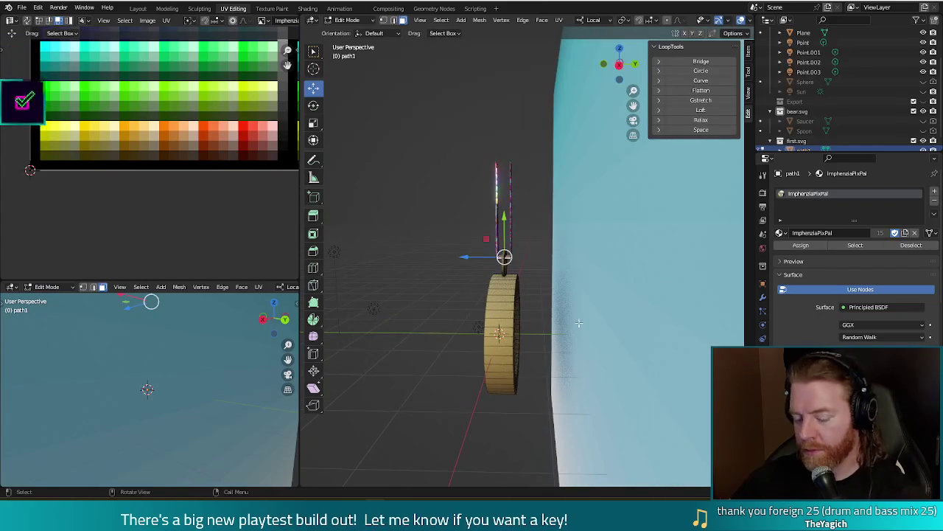
{"action": "key", "text": "s"}
{"action": "key", "text": "z"}
{"action": "key", "text": "z"}
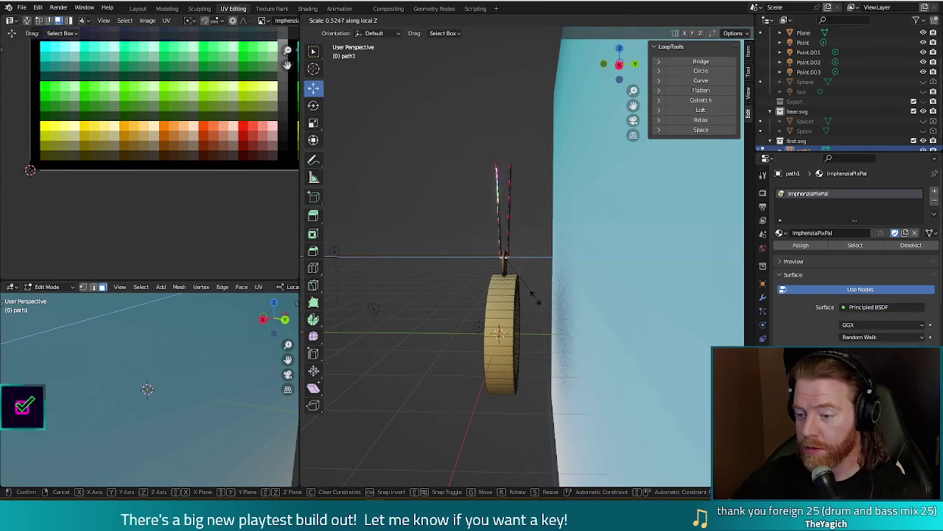
{"action": "left_click", "coordinate": [528, 295]}
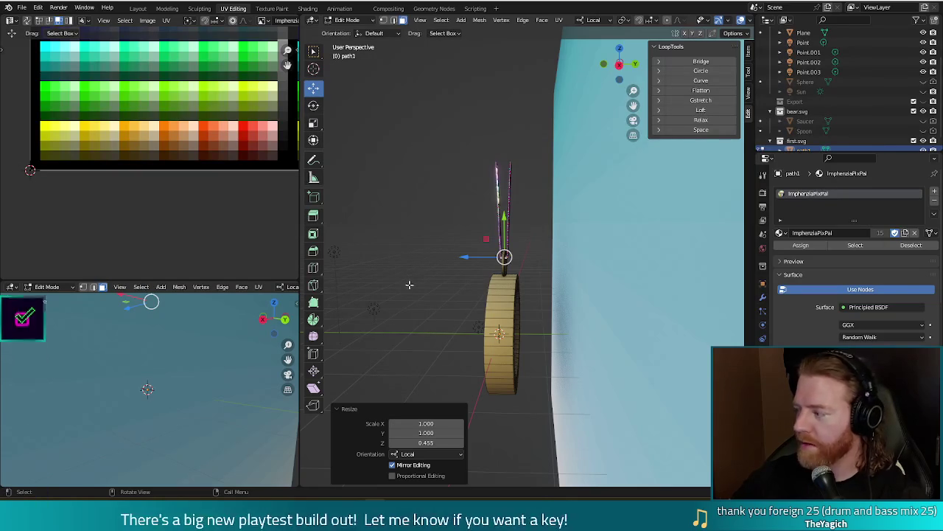
{"action": "middle_click_drag", "start_coordinate": [431, 251], "coordinate": [571, 294]}
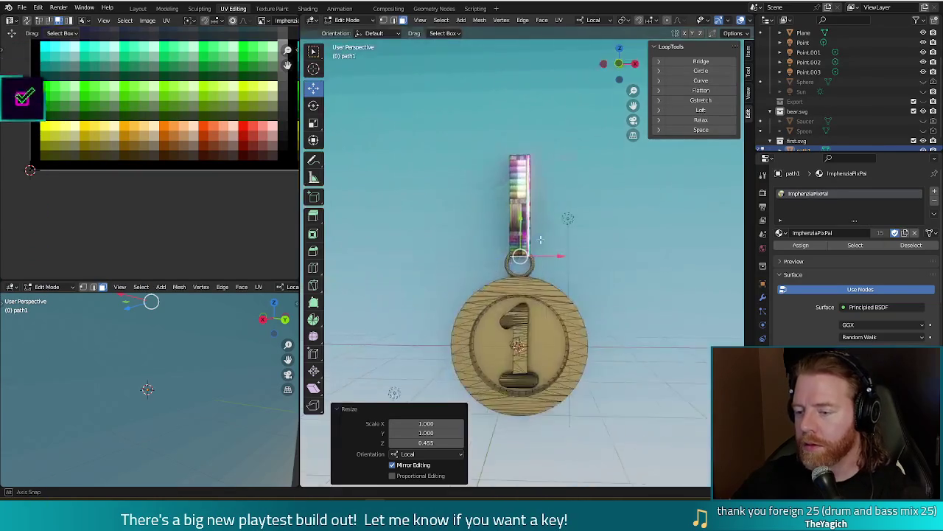
Step: Shrink the selected ribbon strap to 0.858 scale
{"action": "scroll", "coordinate": [570, 294], "scroll_direction": "up", "scroll_amount": 5}
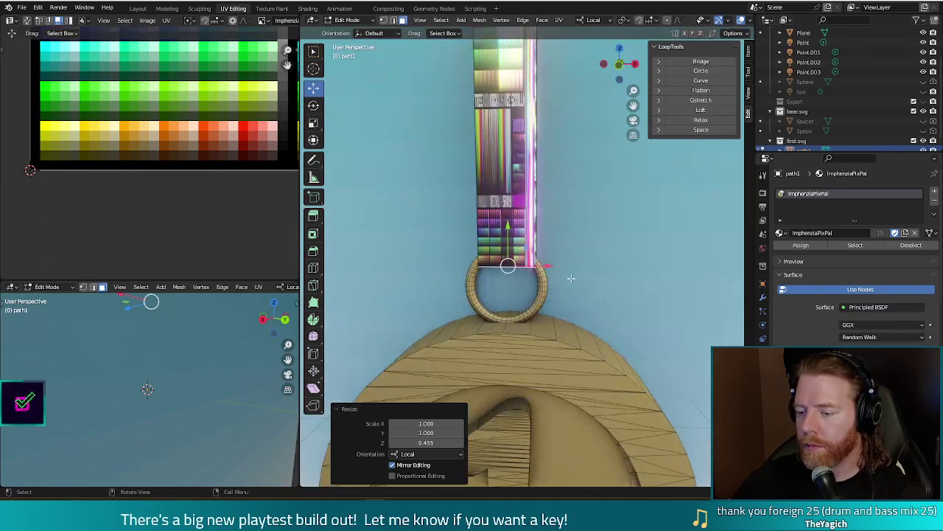
{"action": "middle_click_drag", "start_coordinate": [577, 272], "coordinate": [575, 254]}
{"action": "key", "text": "s"}
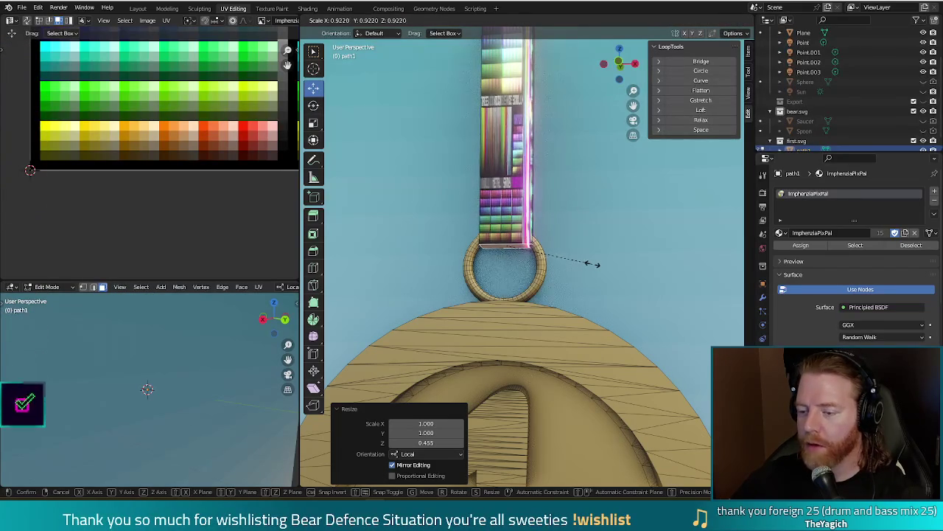
{"action": "left_click", "coordinate": [586, 264]}
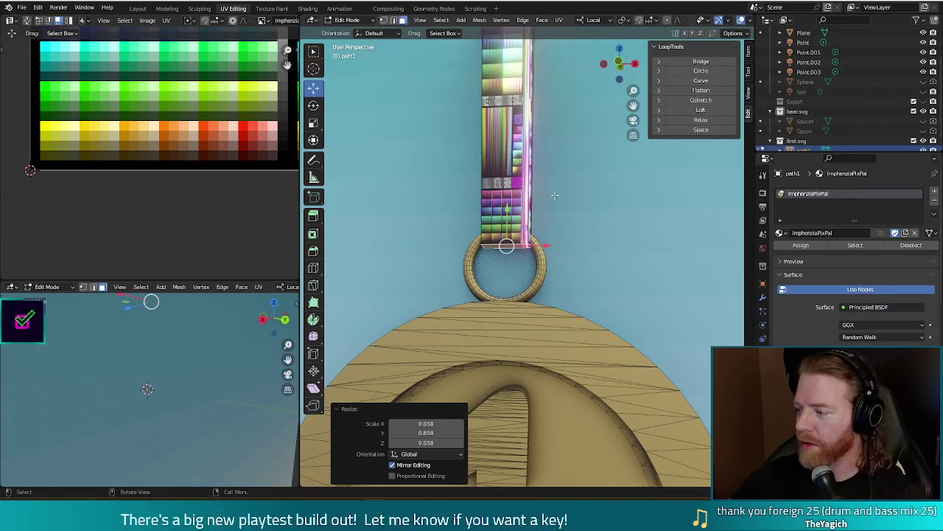
Step: Add one edge loop across the strap, kept centred
{"action": "middle_click_drag", "start_coordinate": [586, 264], "coordinate": [558, 220]}
{"action": "scroll", "coordinate": [558, 220], "scroll_direction": "up", "scroll_amount": 2}
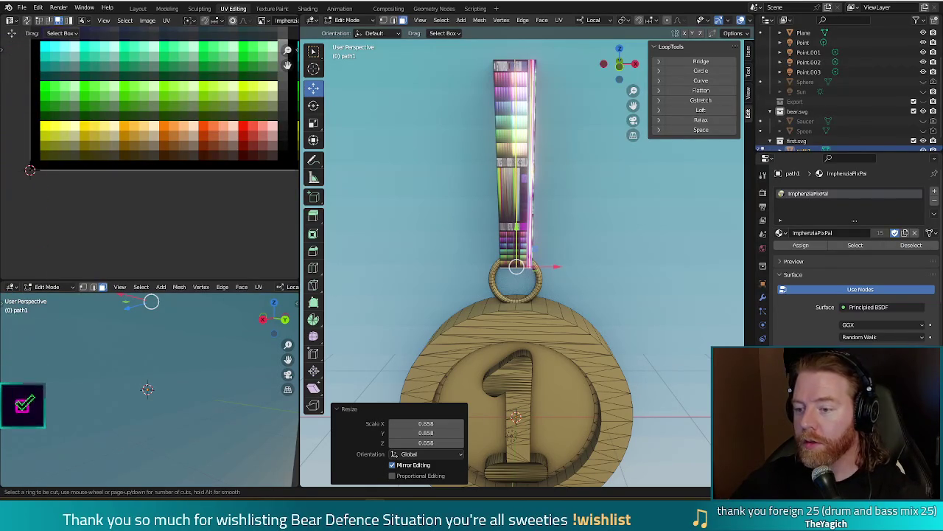
{"action": "key", "text": "g"}
{"action": "key", "text": "g"}
{"action": "key", "text": "Escape"}
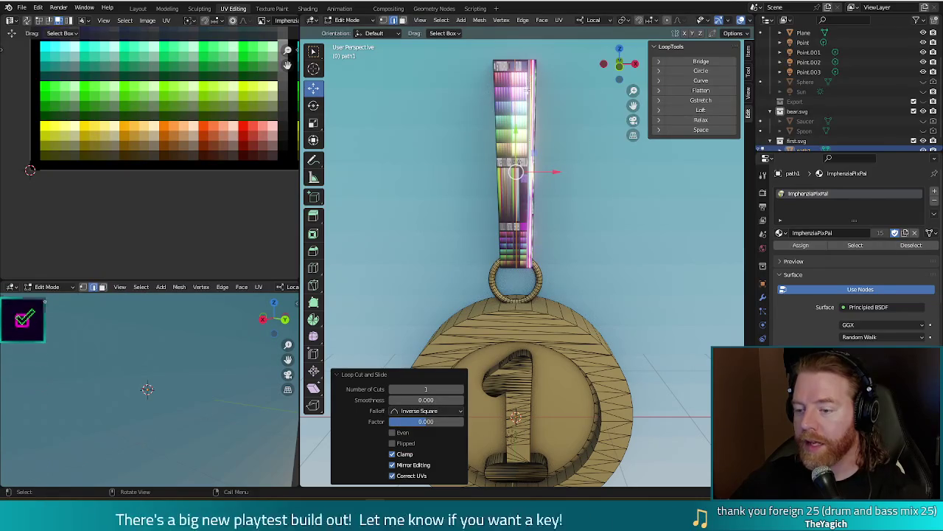
{"action": "middle_click_drag", "start_coordinate": [594, 265], "coordinate": [532, 230]}
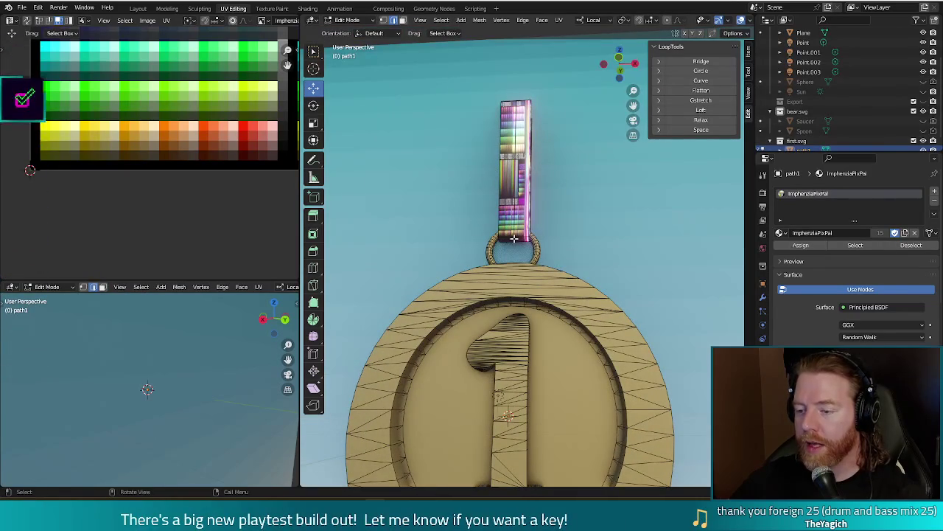
{"action": "middle_click_drag", "start_coordinate": [596, 236], "coordinate": [598, 232]}
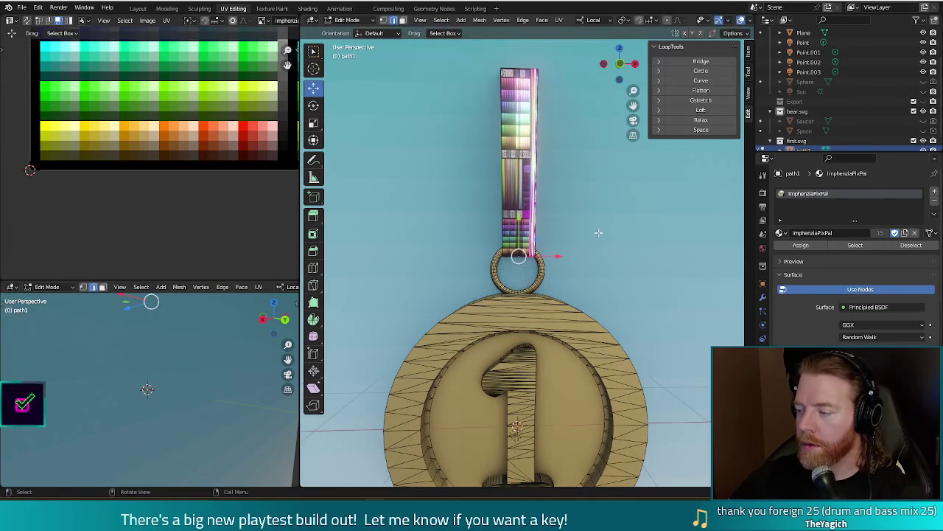
{"action": "middle_click_drag", "start_coordinate": [605, 201], "coordinate": [591, 221]}
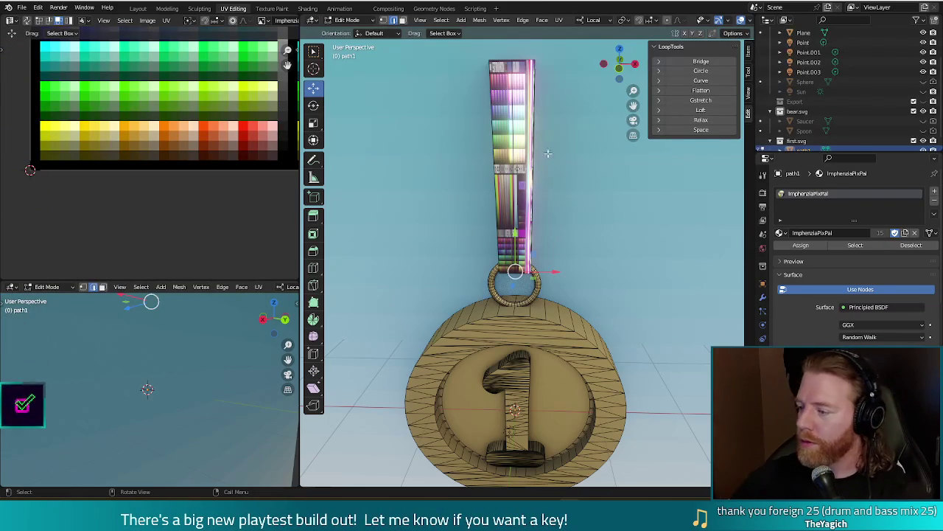
Step: Move the selected strap vertices along the Y axis
{"action": "mouse_move", "coordinate": [514, 116]}
{"action": "middle_mouse_down"}
{"action": "mouse_move", "coordinate": [514, 151]}
{"action": "mouse_move", "coordinate": [590, 158]}
{"action": "middle_mouse_up"}
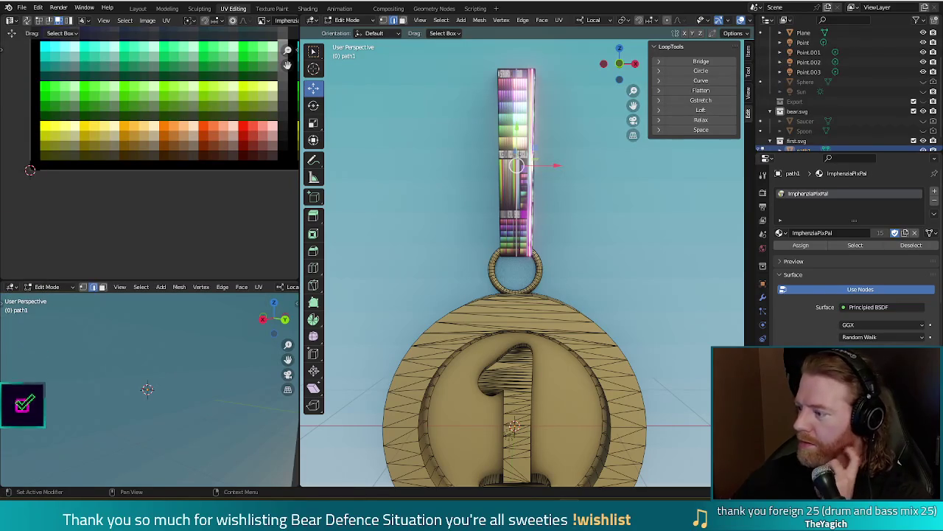
{"action": "key", "text": "g"}
{"action": "key", "text": "y"}
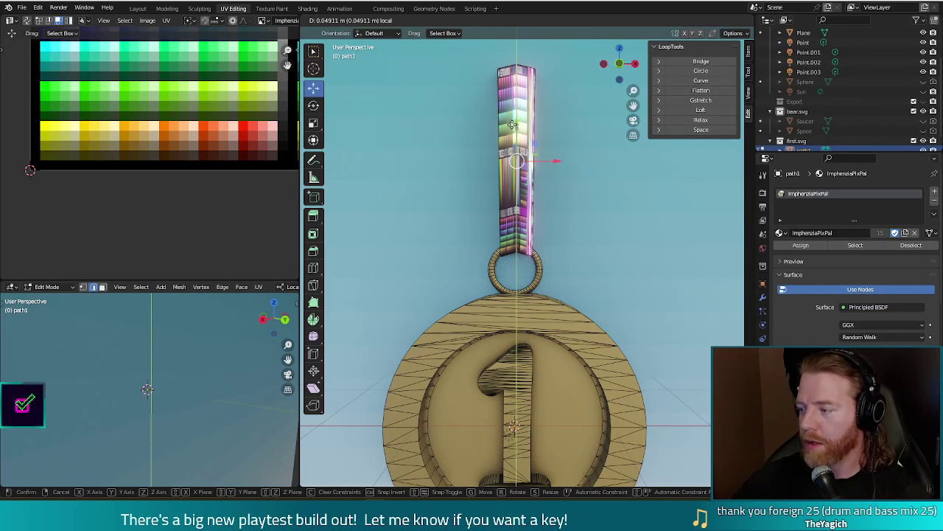
{"action": "left_click", "coordinate": [514, 124]}
Step: In front view, slide the strap top 0.53625 m along X to form a V, then select linked geometry
{"action": "mouse_move", "coordinate": [513, 123]}
{"action": "middle_mouse_down"}
{"action": "mouse_move", "coordinate": [563, 217]}
{"action": "mouse_move", "coordinate": [606, 238]}
{"action": "mouse_move", "coordinate": [658, 204]}
{"action": "middle_mouse_up"}
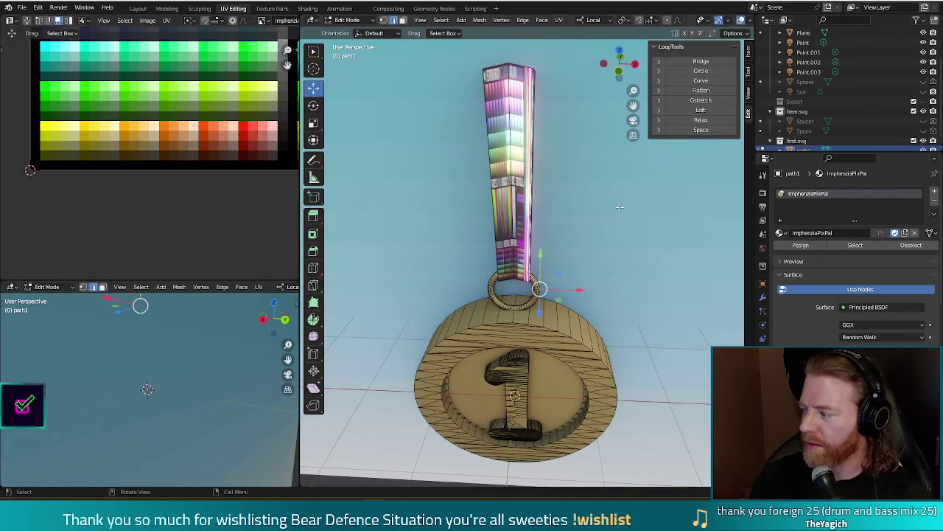
{"action": "middle_click_drag", "start_coordinate": [583, 161], "coordinate": [508, 98], "text": "alt"}
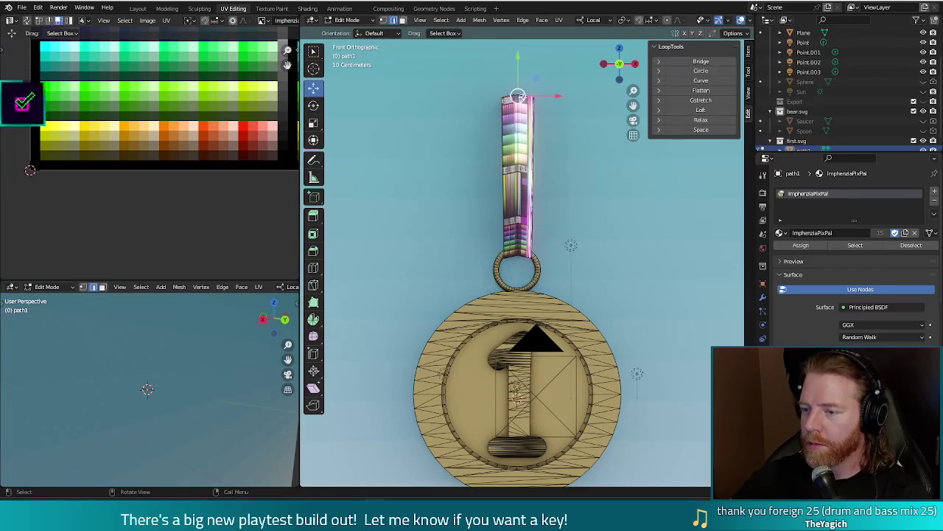
{"action": "middle_click_drag", "start_coordinate": [551, 156], "coordinate": [551, 163], "text": "shift"}
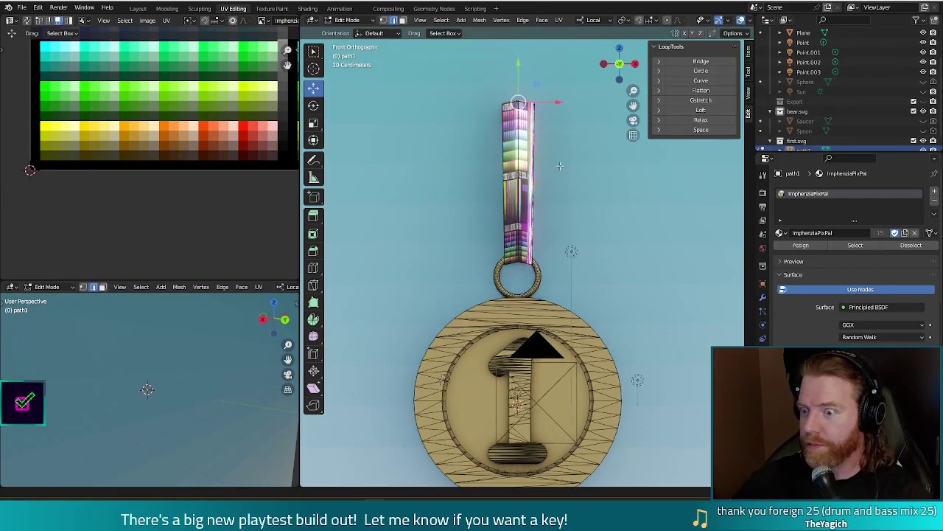
{"action": "mouse_move", "coordinate": [558, 102]}
{"action": "left_mouse_down"}
{"action": "mouse_move", "coordinate": [520, 103]}
{"action": "mouse_move", "coordinate": [588, 106]}
{"action": "left_mouse_up"}
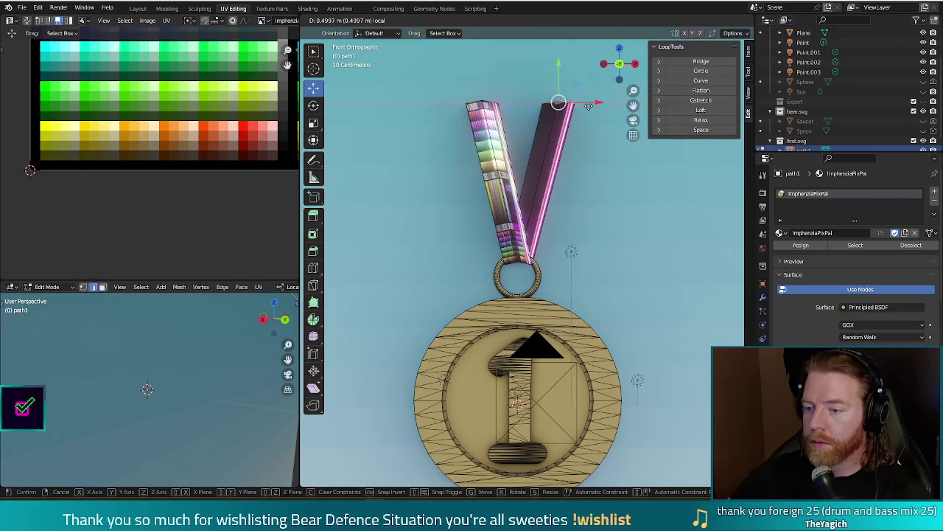
{"action": "left_click_drag", "start_coordinate": [588, 105], "coordinate": [592, 105]}
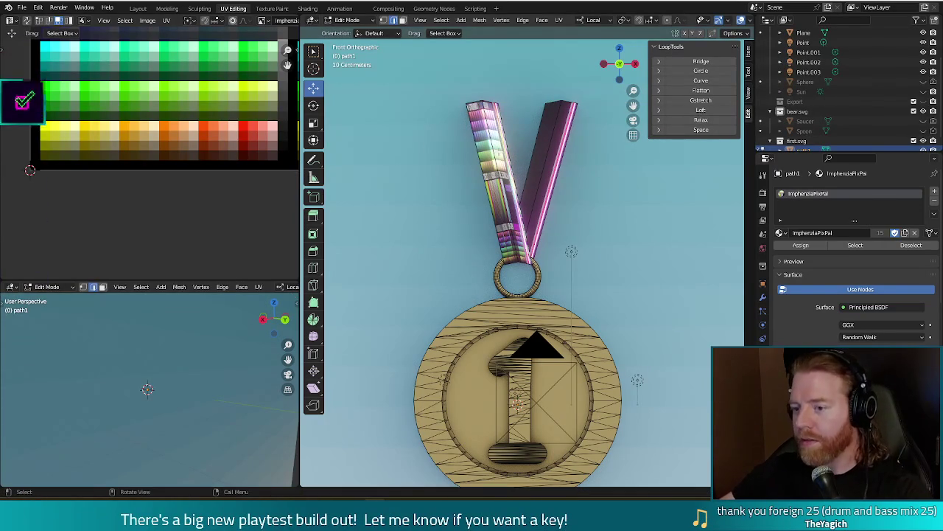
{"action": "key", "text": "l"}
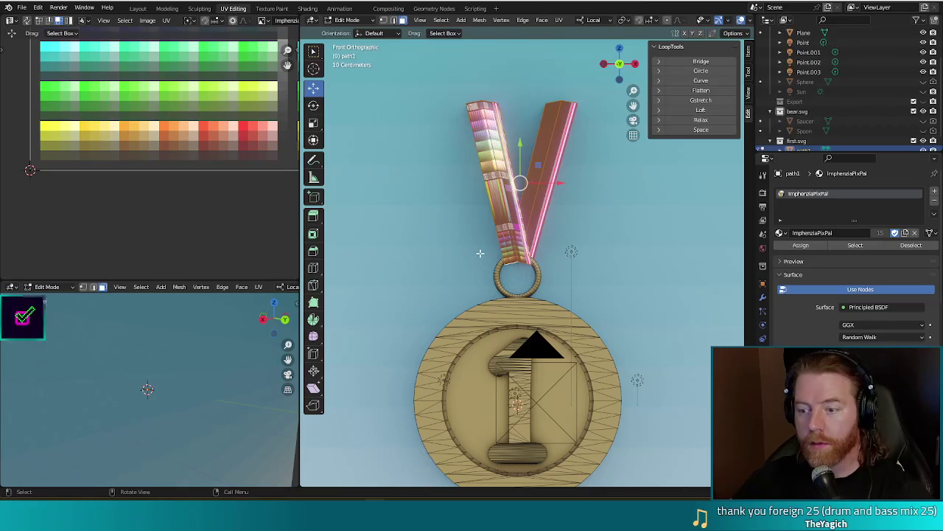
Step: Collapse all ribbon UVs to zero size and place them on a red palette swatch
{"action": "scroll", "coordinate": [141, 143], "scroll_direction": "down", "scroll_amount": 2}
{"action": "scroll", "coordinate": [196, 164], "scroll_direction": "down", "scroll_amount": 2}
{"action": "scroll", "coordinate": [160, 234], "scroll_direction": "down", "scroll_amount": 2}
{"action": "scroll", "coordinate": [205, 186], "scroll_direction": "down", "scroll_amount": 2}
{"action": "key", "text": "a"}
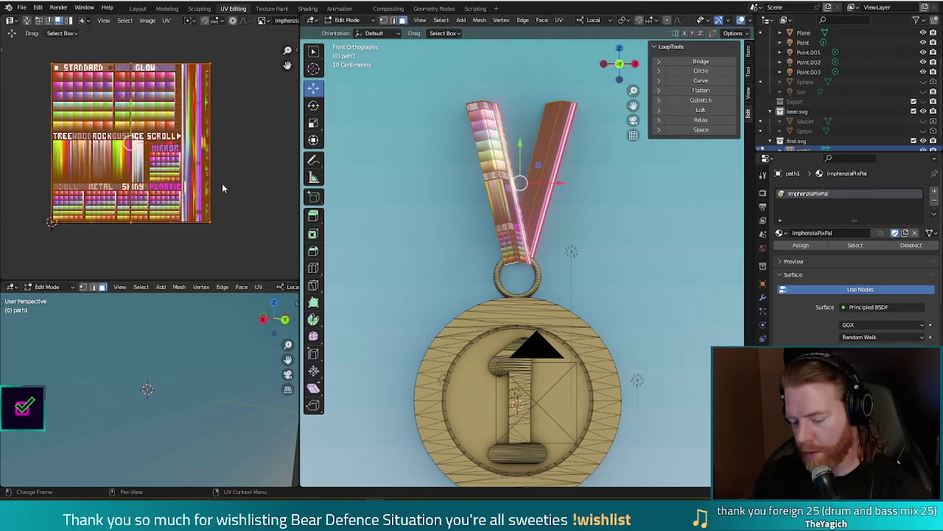
{"action": "key", "text": "s"}
{"action": "key", "text": "0"}
{"action": "key", "text": "Return"}
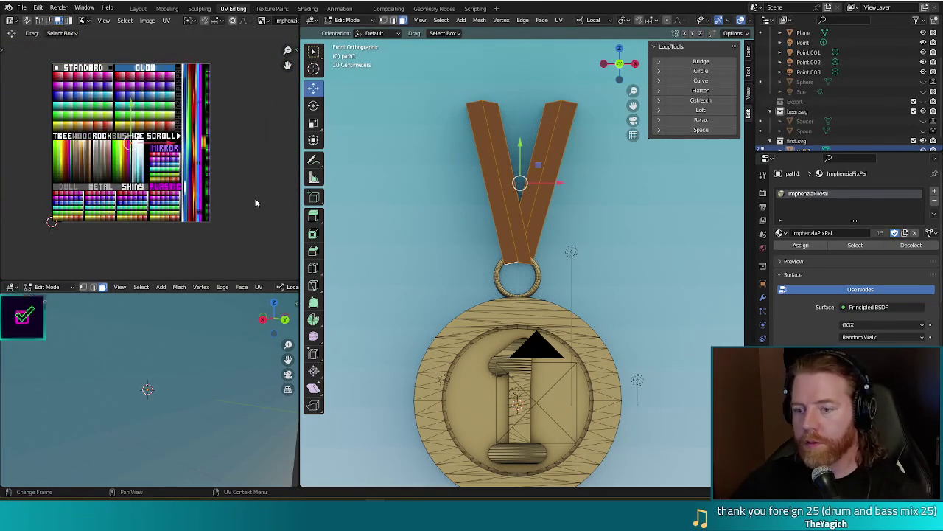
{"action": "key", "text": "g"}
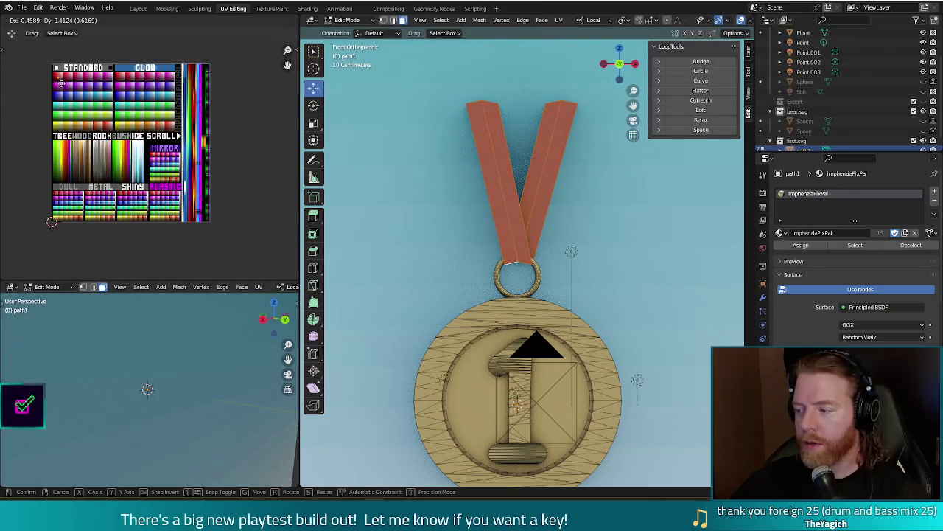
{"action": "left_click", "coordinate": [61, 83]}
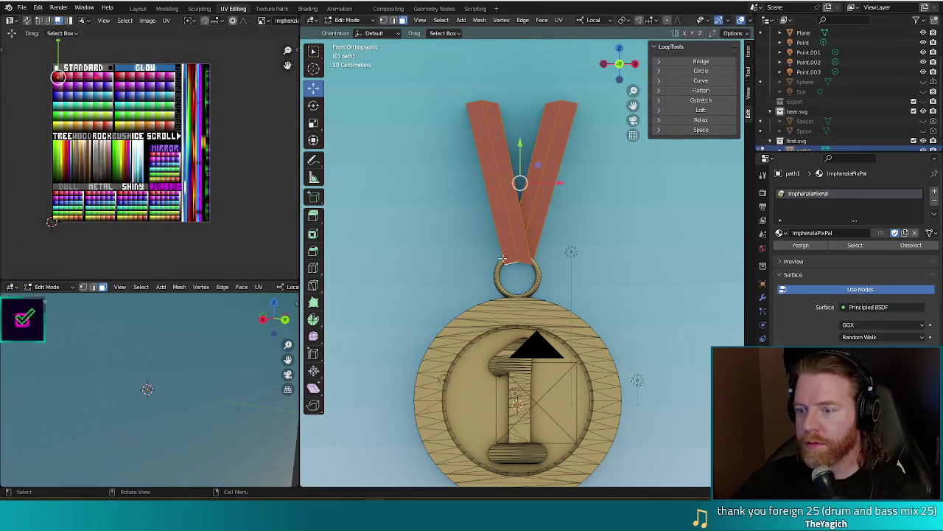
Step: Return to Object Mode, select the backdrop Plane, and render a test image
{"action": "key", "text": "Tab"}
{"action": "left_click", "coordinate": [652, 291]}
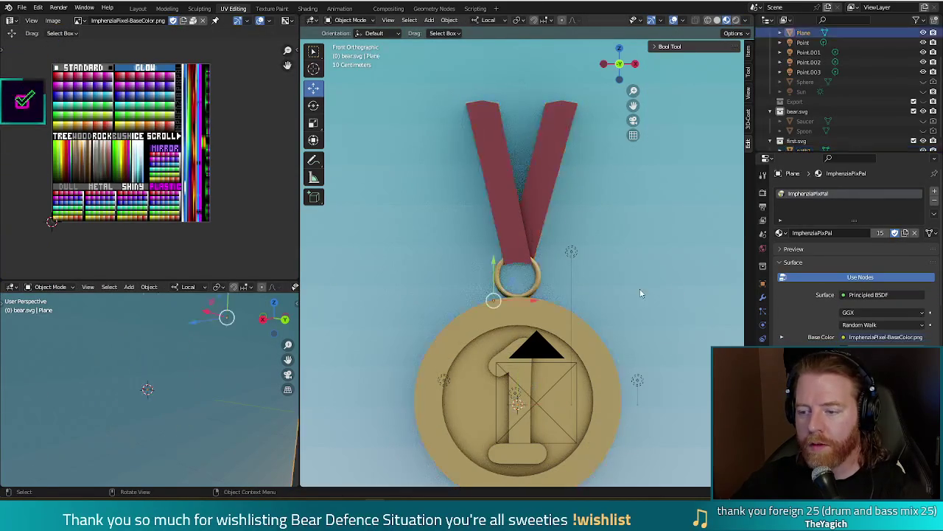
{"action": "scroll", "coordinate": [627, 276], "scroll_direction": "down", "scroll_amount": 3}
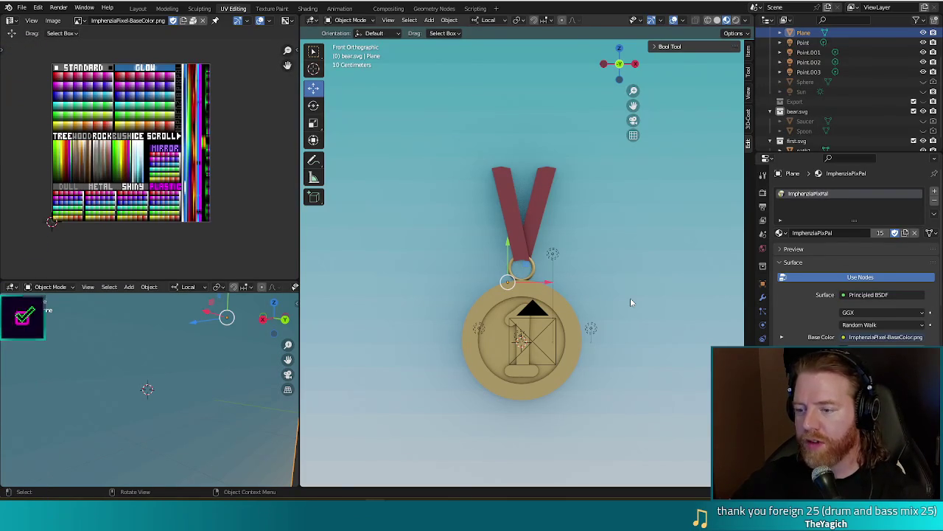
{"action": "key", "text": "F12"}
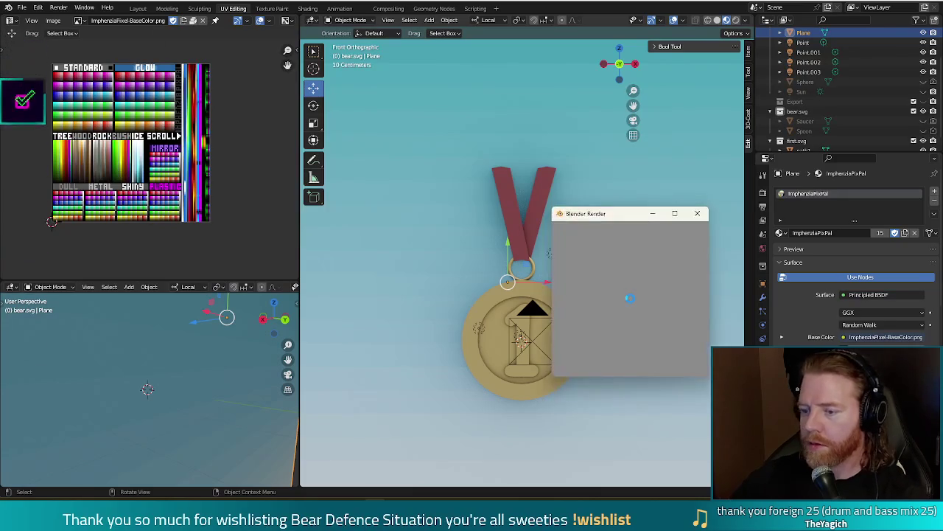
Step: Move the camera by X -0.2201 m and Z 0.66029 m in front orthographic view
{"action": "left_click", "coordinate": [703, 214]}
{"action": "scroll", "coordinate": [650, 243], "scroll_direction": "down", "scroll_amount": 5}
{"action": "scroll", "coordinate": [634, 254], "scroll_direction": "down", "scroll_amount": 2}
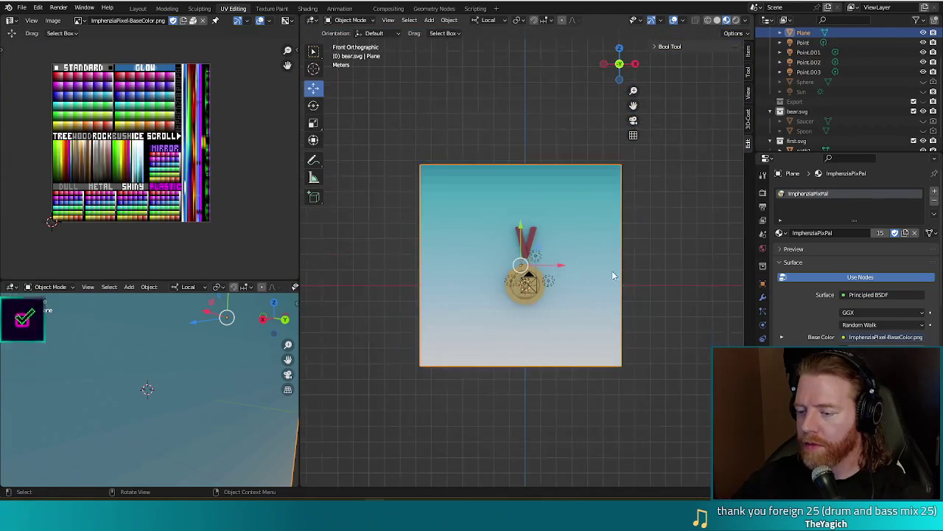
{"action": "middle_click_drag", "start_coordinate": [602, 300], "coordinate": [575, 305]}
{"action": "left_click", "coordinate": [423, 304]}
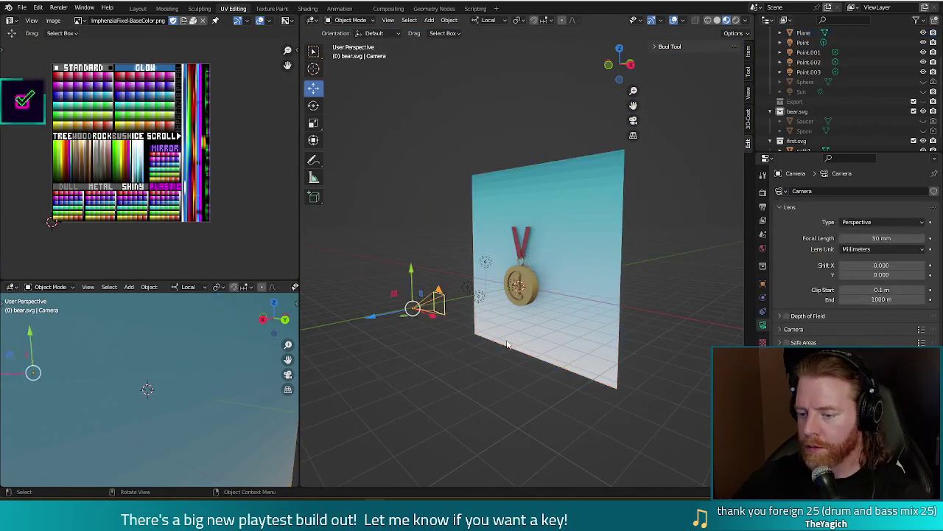
{"action": "middle_click_drag", "start_coordinate": [424, 304], "coordinate": [507, 343]}
{"action": "key", "text": "KP_1"}
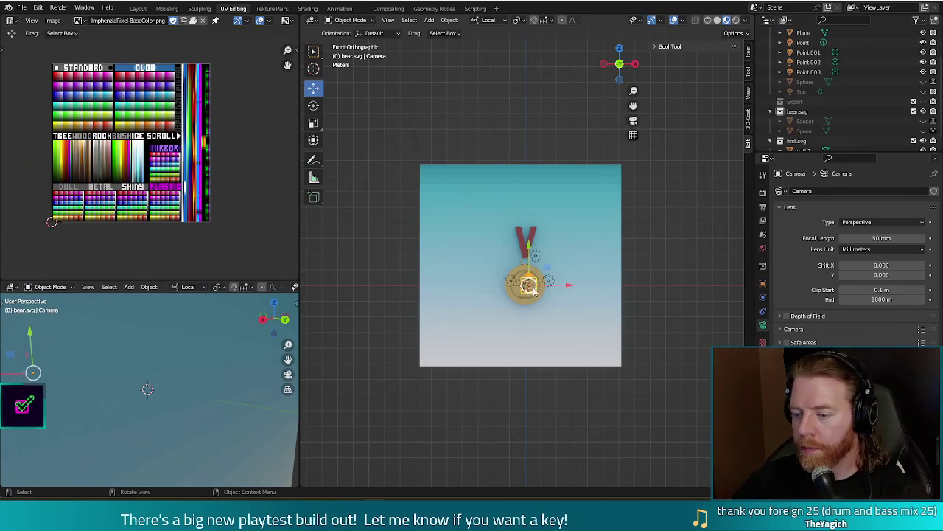
{"action": "key", "text": "g"}
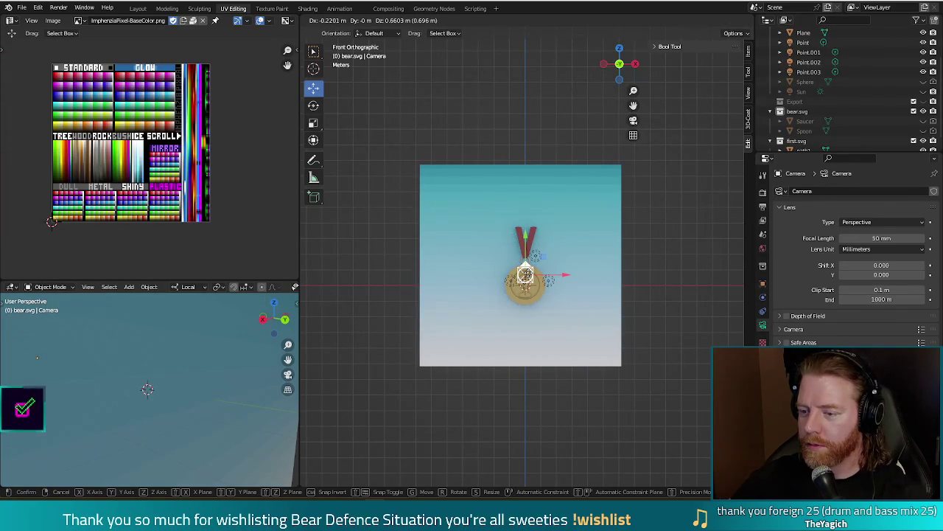
{"action": "key", "text": "Return"}
Step: Render a new test image, then select the light Point.003
{"action": "key", "text": "F12"}
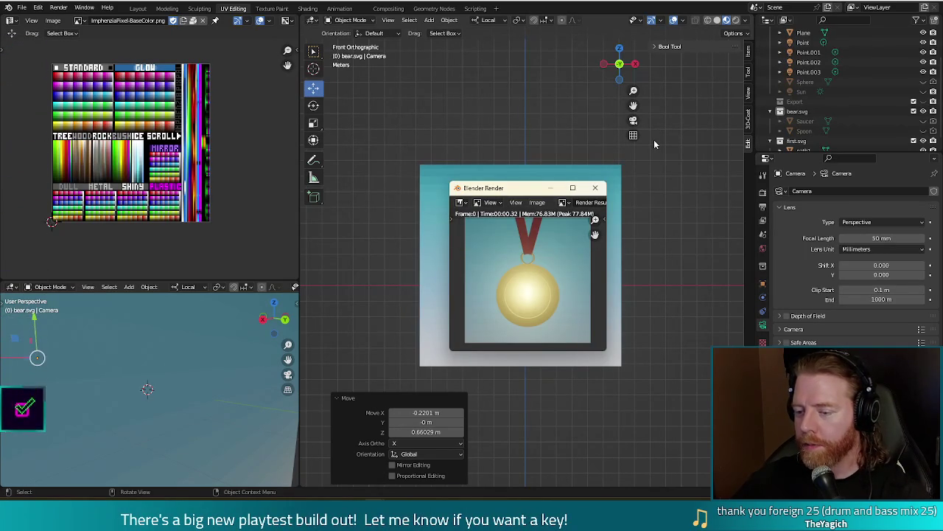
{"action": "left_click", "coordinate": [595, 187]}
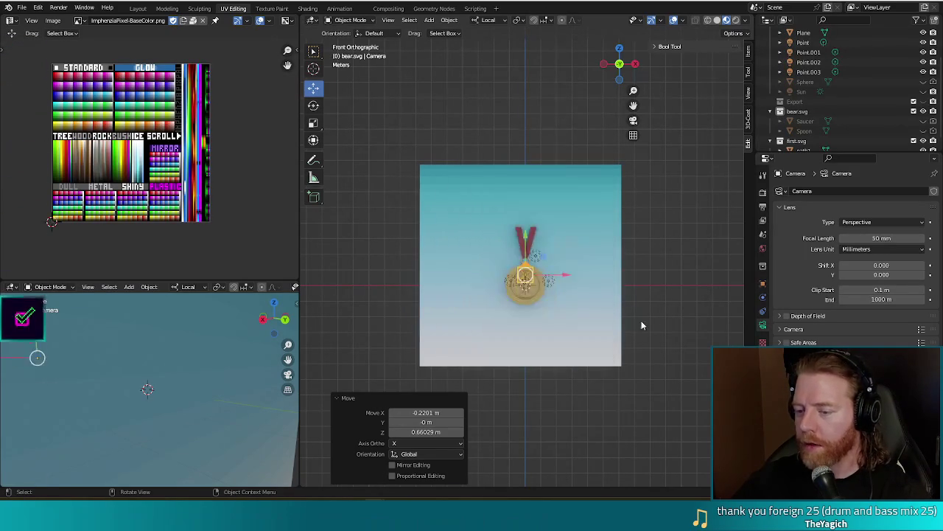
{"action": "middle_click_drag", "start_coordinate": [625, 328], "coordinate": [630, 349]}
{"action": "middle_click_drag", "start_coordinate": [571, 345], "coordinate": [519, 324]}
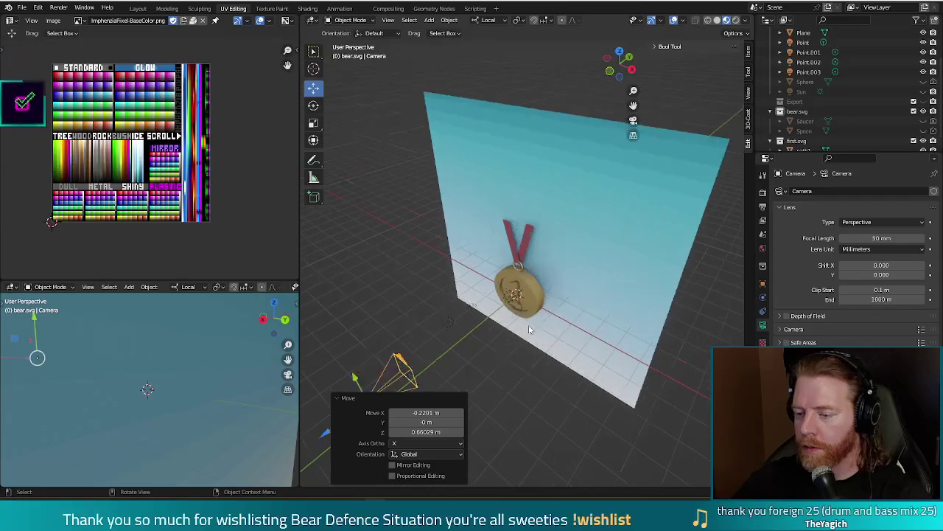
{"action": "left_click", "coordinate": [512, 298]}
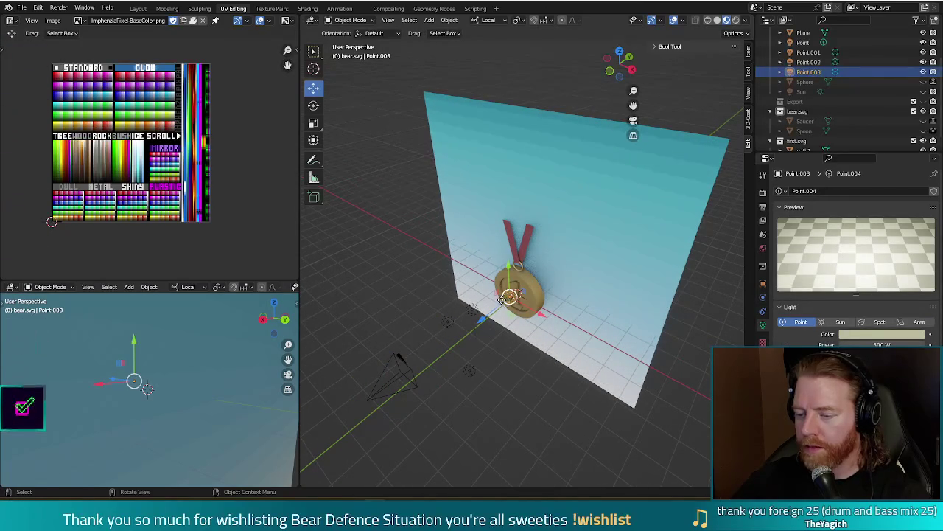
Step: Move Point.003 further left, checking the lighting with test renders
{"action": "left_click_drag", "start_coordinate": [509, 298], "coordinate": [475, 294]}
{"action": "key", "text": "F12"}
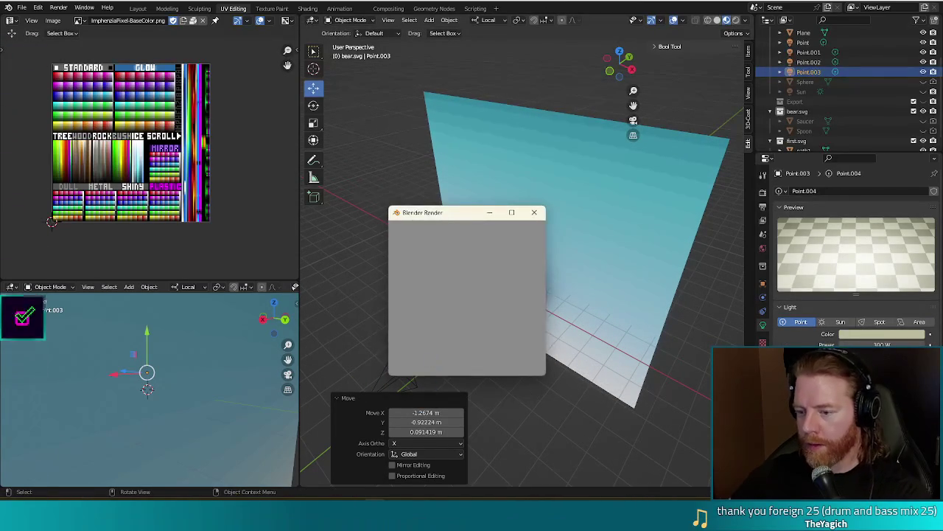
{"action": "key", "text": "Escape"}
{"action": "mouse_move", "coordinate": [472, 299]}
{"action": "left_mouse_down"}
{"action": "mouse_move", "coordinate": [434, 320]}
{"action": "mouse_move", "coordinate": [362, 278]}
{"action": "left_mouse_up"}
{"action": "key", "text": "F12"}
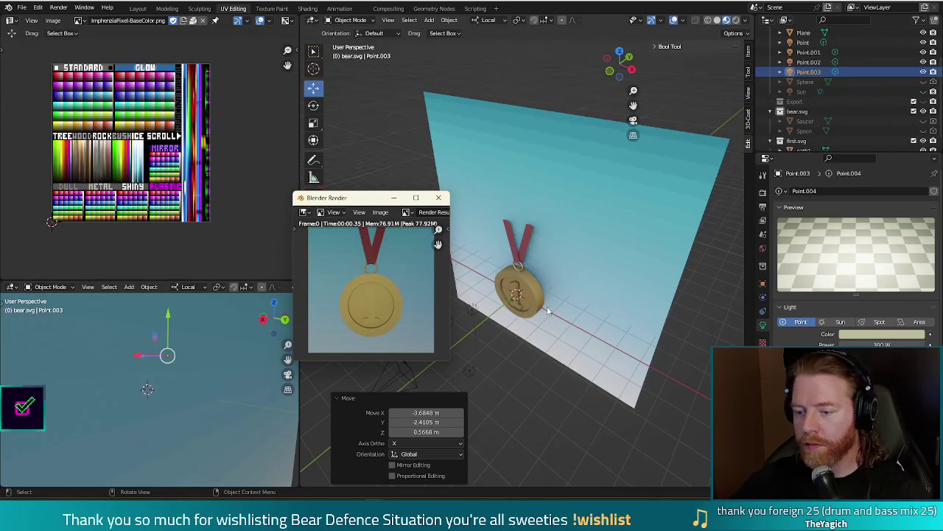
{"action": "left_click", "coordinate": [438, 198]}
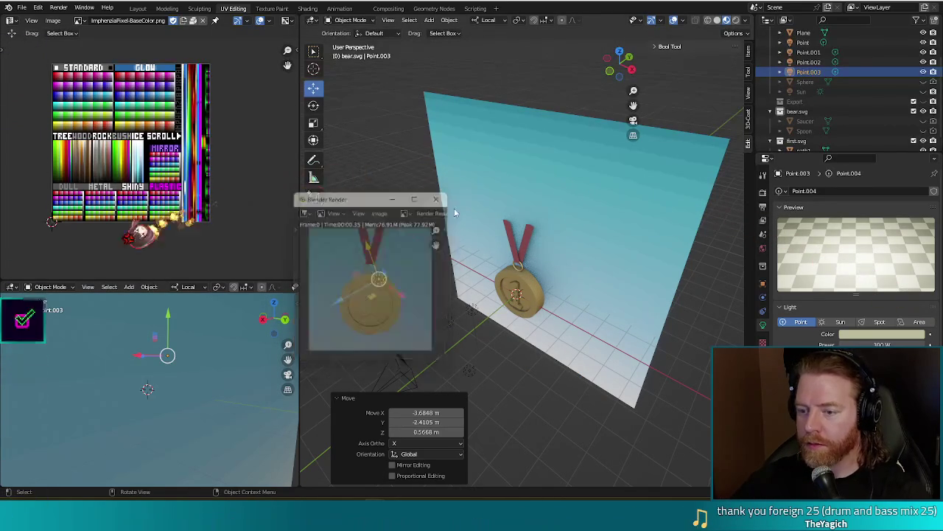
Step: Reposition the light again, 1.1541 m along X, render, then select the backdrop plane
{"action": "middle_click_drag", "start_coordinate": [439, 198], "coordinate": [467, 379]}
{"action": "mouse_move", "coordinate": [485, 375]}
{"action": "left_mouse_down"}
{"action": "mouse_move", "coordinate": [484, 427]}
{"action": "mouse_move", "coordinate": [479, 364]}
{"action": "left_mouse_up"}
{"action": "key", "text": "F12"}
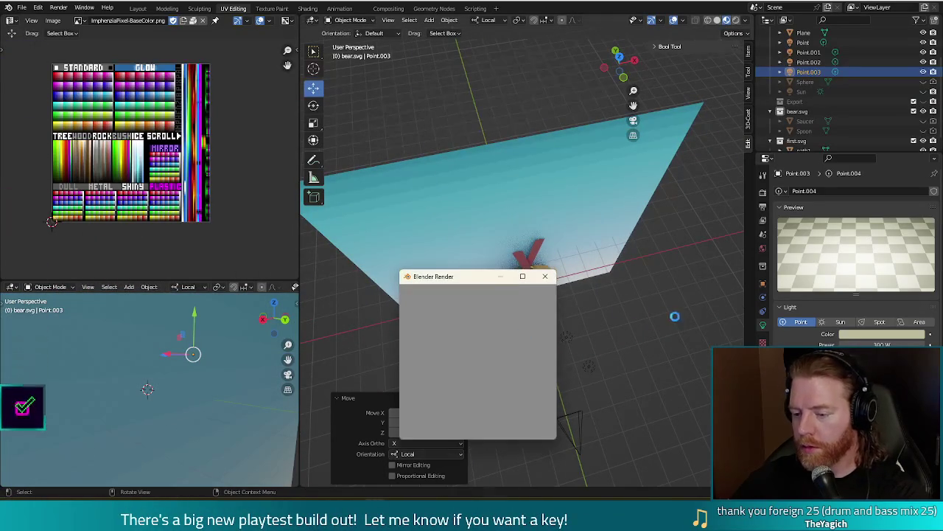
{"action": "key", "text": "Escape"}
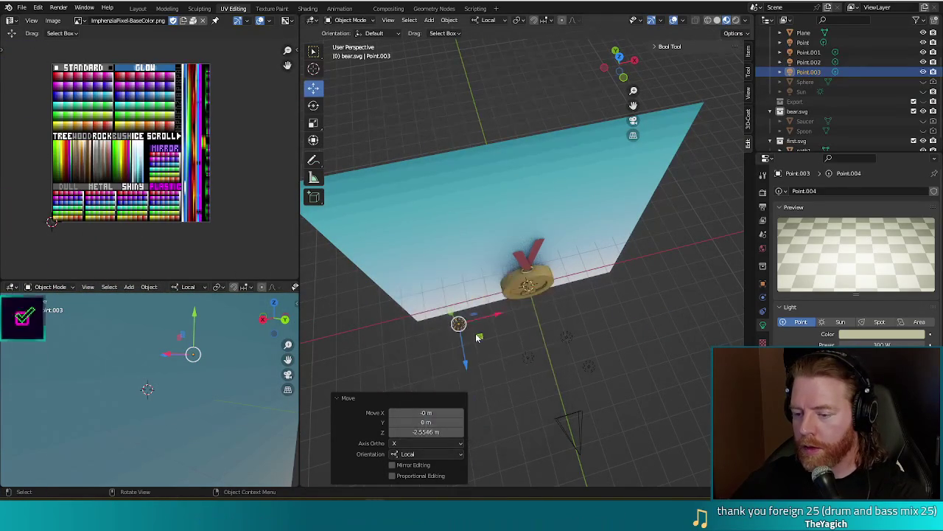
{"action": "key", "text": "g"}
{"action": "left_click", "coordinate": [516, 308]}
{"action": "key", "text": "F12"}
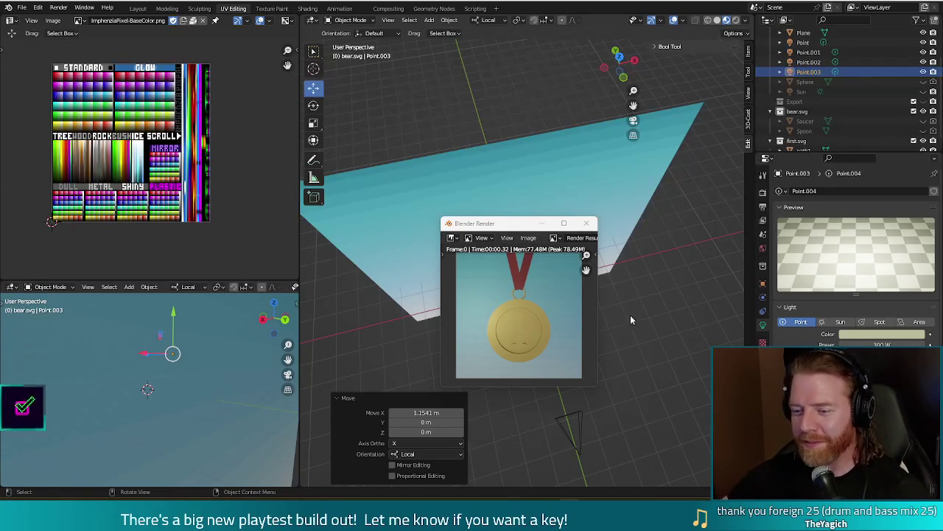
{"action": "left_click", "coordinate": [591, 136]}
{"action": "mouse_move", "coordinate": [590, 136]}
{"action": "middle_mouse_down"}
{"action": "mouse_move", "coordinate": [597, 331]}
{"action": "mouse_move", "coordinate": [580, 272]}
{"action": "middle_mouse_up"}
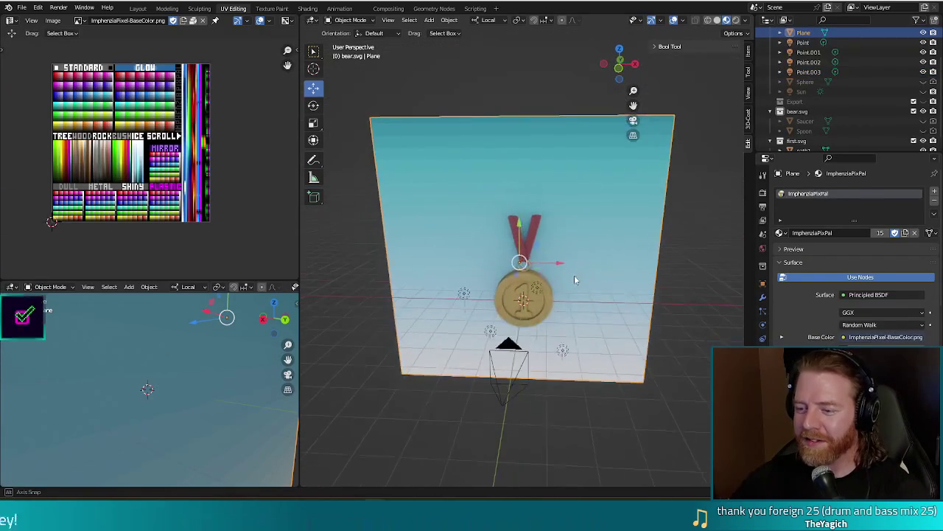
Step: Try shifting the ribbon's top edges on path1 in Edit Mode, test-render, then undo
{"action": "left_click", "coordinate": [513, 230]}
{"action": "key", "text": "Tab"}
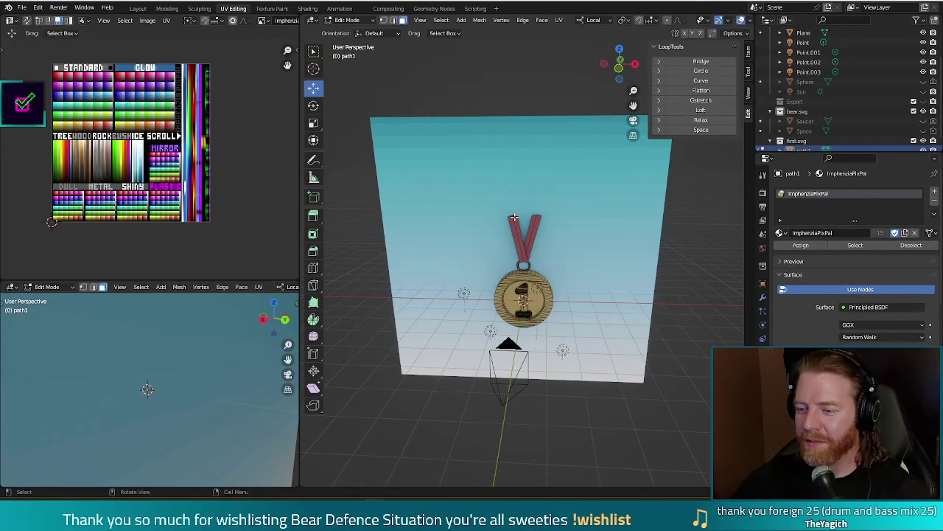
{"action": "key", "text": "2"}
{"action": "left_click", "coordinate": [514, 218]}
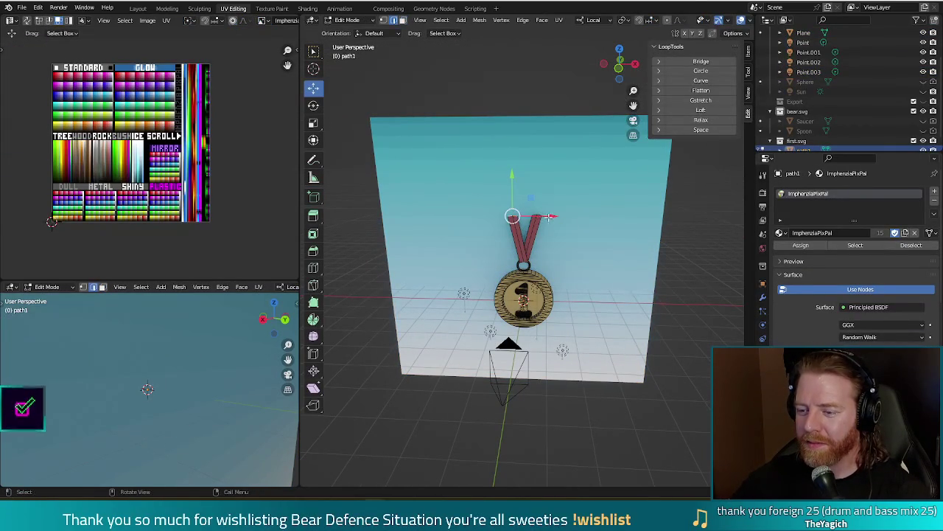
{"action": "left_click_drag", "start_coordinate": [549, 216], "coordinate": [539, 217]}
{"action": "left_click", "coordinate": [534, 225], "text": "shift"}
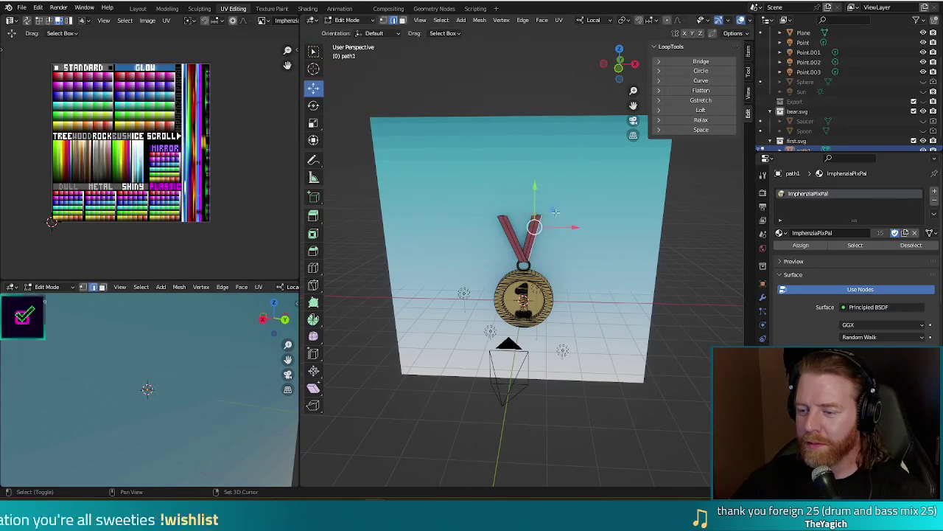
{"action": "left_click", "coordinate": [553, 212], "text": "shift"}
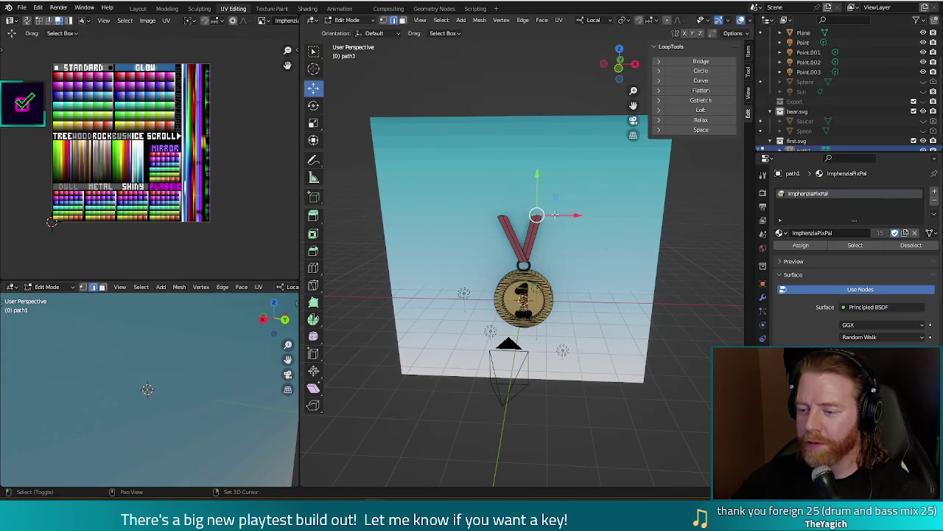
{"action": "left_click_drag", "start_coordinate": [551, 214], "coordinate": [574, 216]}
{"action": "key", "text": "F12"}
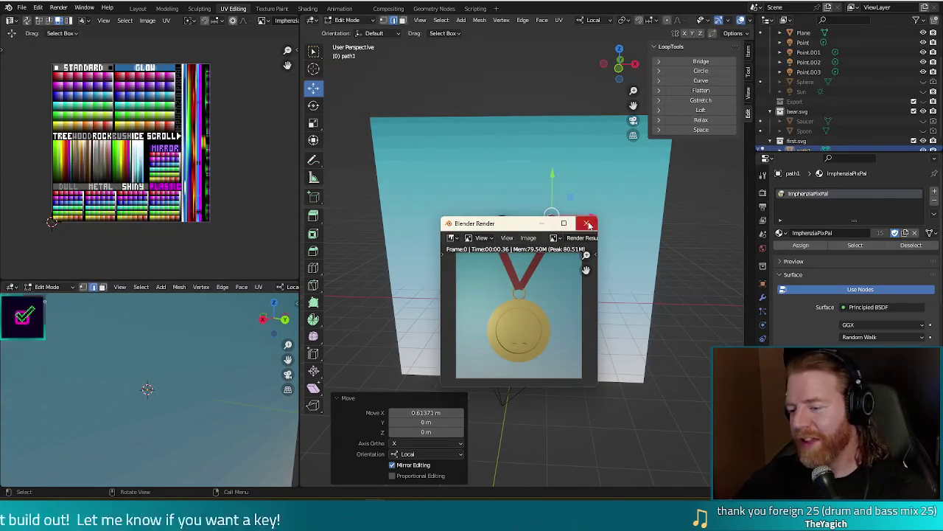
{"action": "left_click", "coordinate": [586, 222]}
{"action": "key", "text": "ctrl+z"}
{"action": "key", "text": "ctrl+z"}
{"action": "key", "text": "ctrl+z"}
{"action": "key", "text": "ctrl+z"}
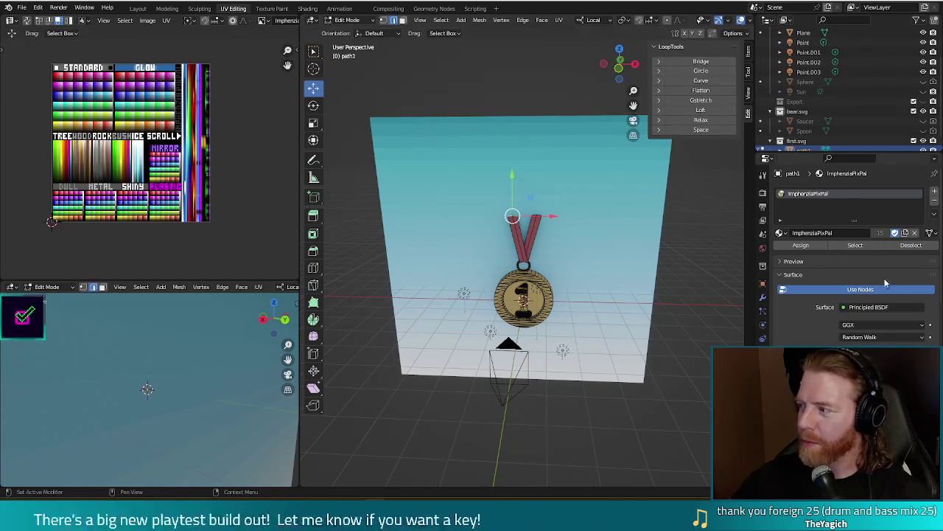
Step: Select the whole ribbon, move its UVs to a nearby red swatch, and test-render
{"action": "middle_click_drag", "start_coordinate": [582, 344], "coordinate": [626, 299]}
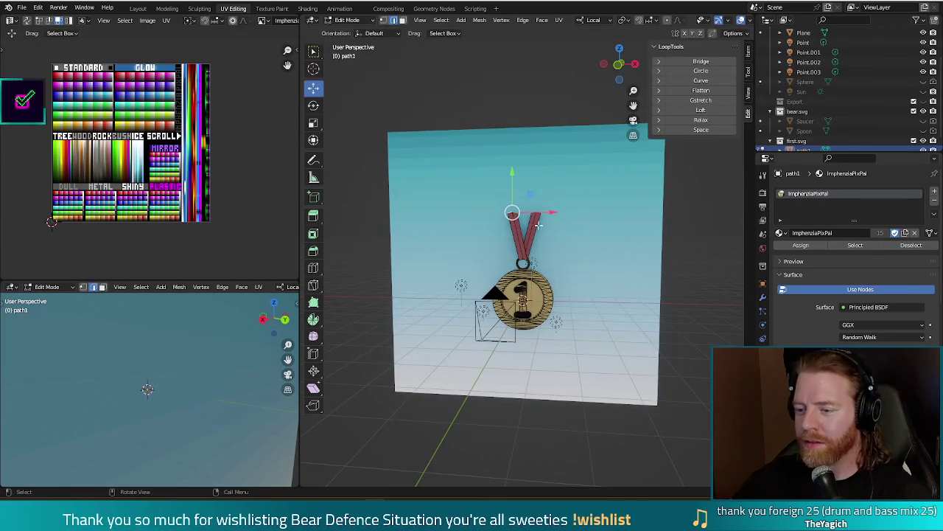
{"action": "key", "text": "l"}
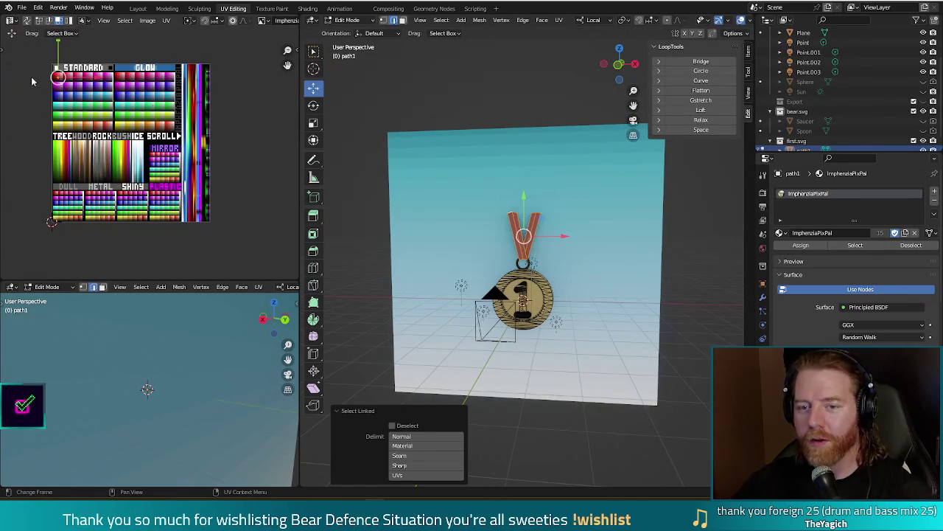
{"action": "scroll", "coordinate": [32, 82], "scroll_direction": "up", "scroll_amount": 2}
{"action": "middle_click_drag", "start_coordinate": [45, 110], "coordinate": [140, 155]}
{"action": "key", "text": "g"}
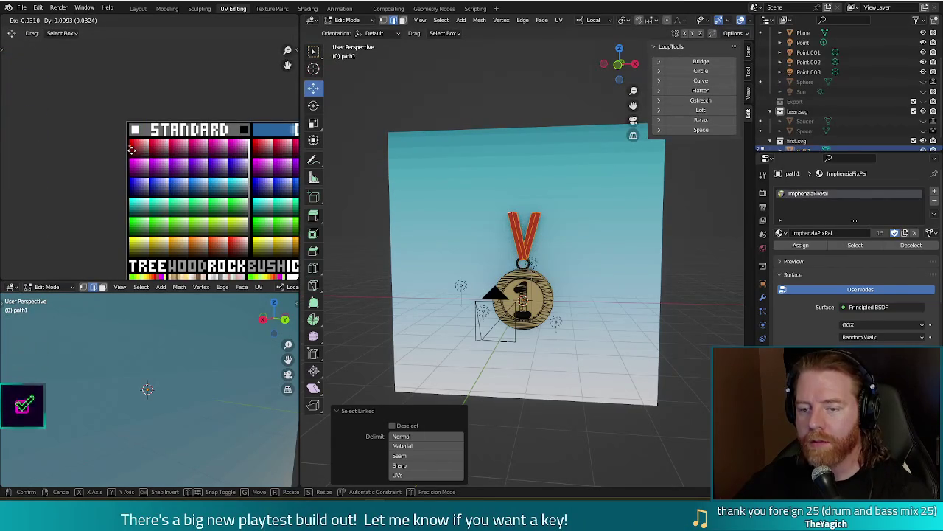
{"action": "left_click", "coordinate": [132, 148]}
{"action": "key", "text": "F12"}
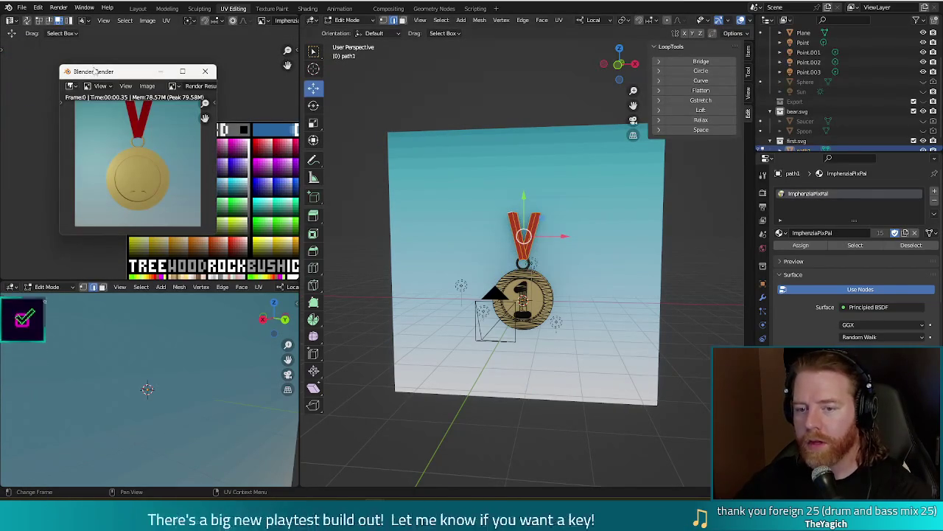
{"action": "left_click", "coordinate": [205, 74]}
{"action": "scroll", "coordinate": [610, 239], "scroll_direction": "up", "scroll_amount": 3}
{"action": "scroll", "coordinate": [610, 239], "scroll_direction": "up", "scroll_amount": 2}
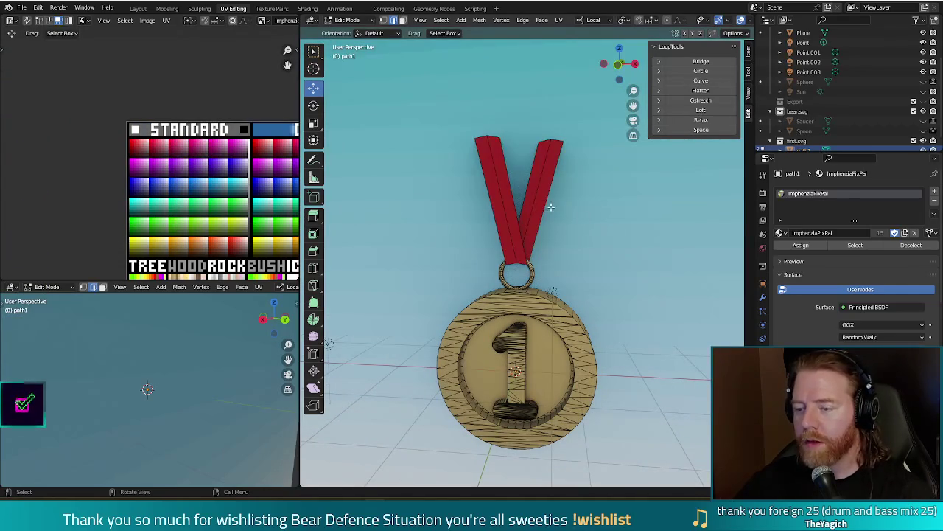
Step: Move the right strap's UVs to a new palette colour and test-render it
{"action": "key", "text": "l"}
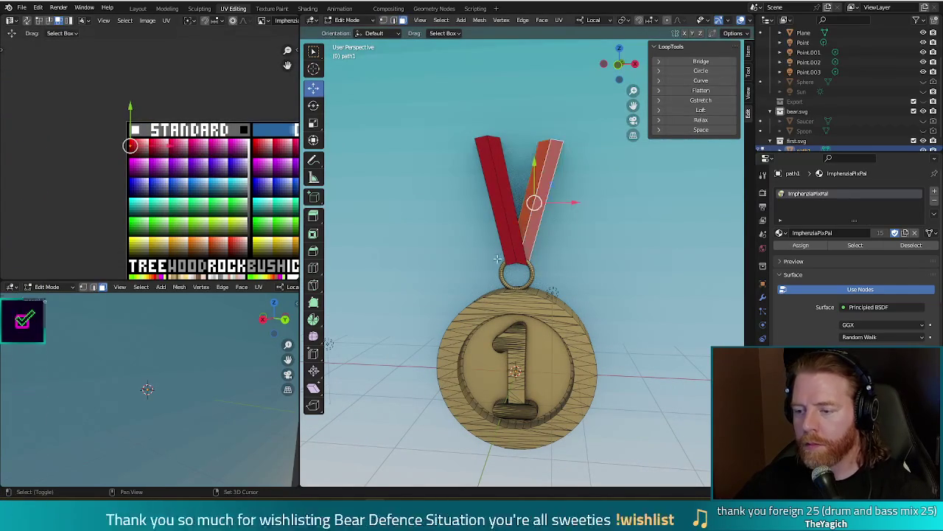
{"action": "key", "text": "g"}
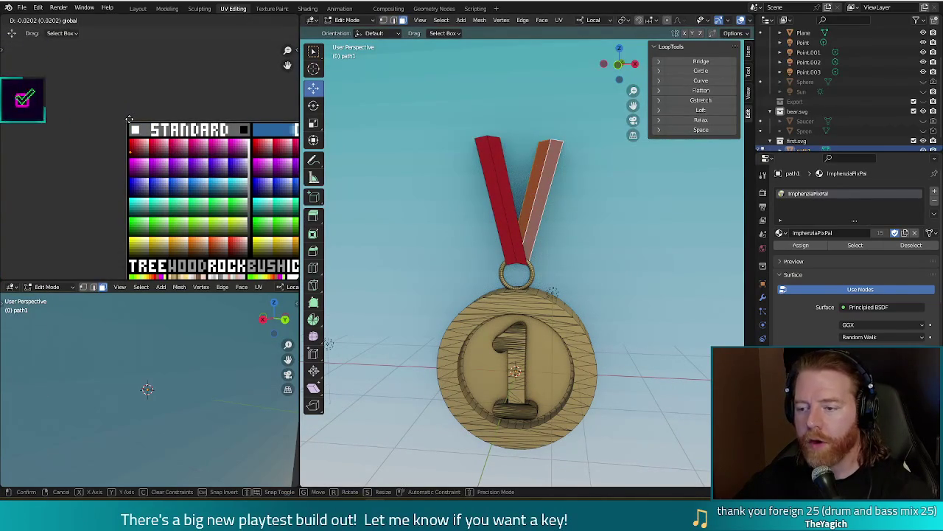
{"action": "left_click", "coordinate": [129, 118]}
{"action": "key", "text": "F12"}
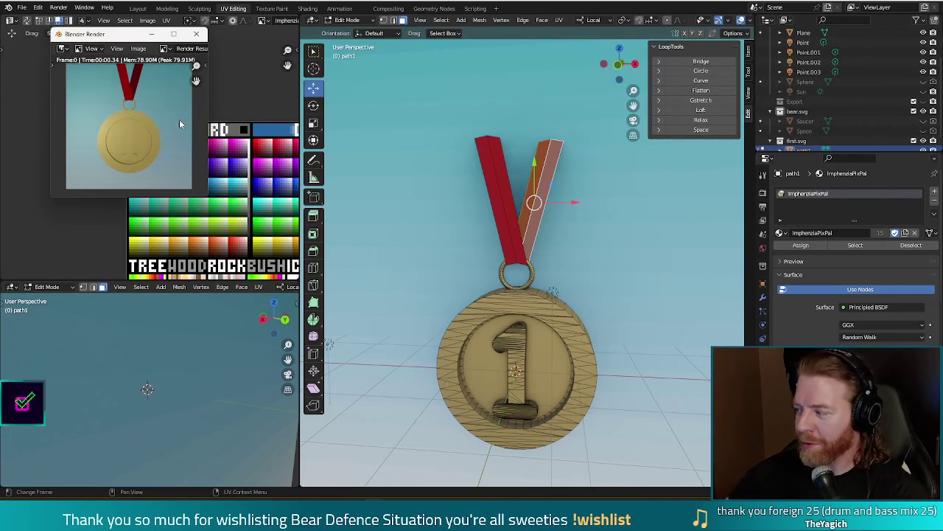
{"action": "left_click", "coordinate": [196, 33]}
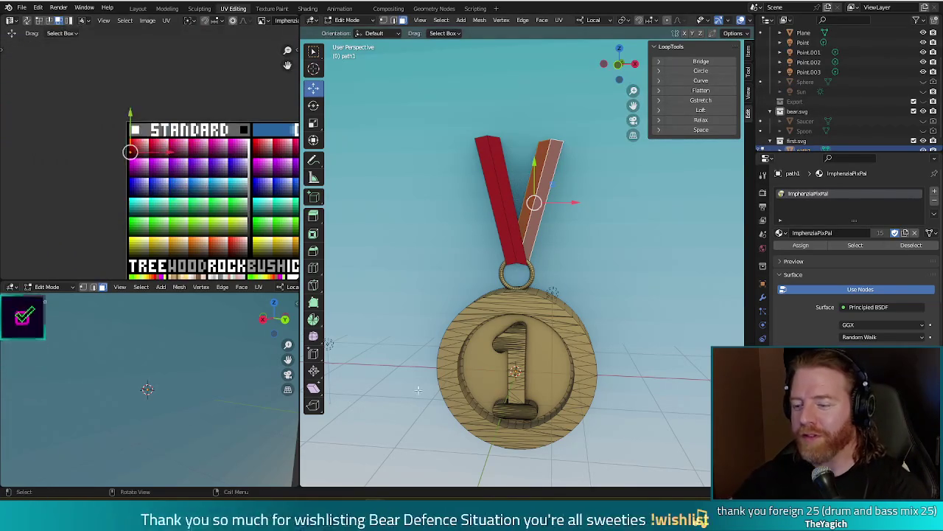
Step: Select the medal's inner 1 disc, show the DULL, METAL and SHINY palette rows, and render
{"action": "left_click", "coordinate": [473, 368]}
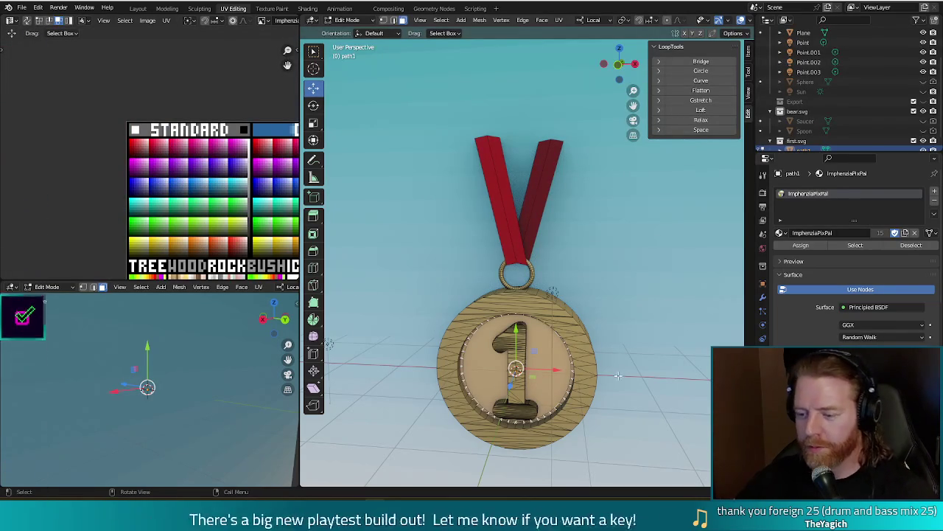
{"action": "middle_click_drag", "start_coordinate": [632, 354], "coordinate": [580, 358]}
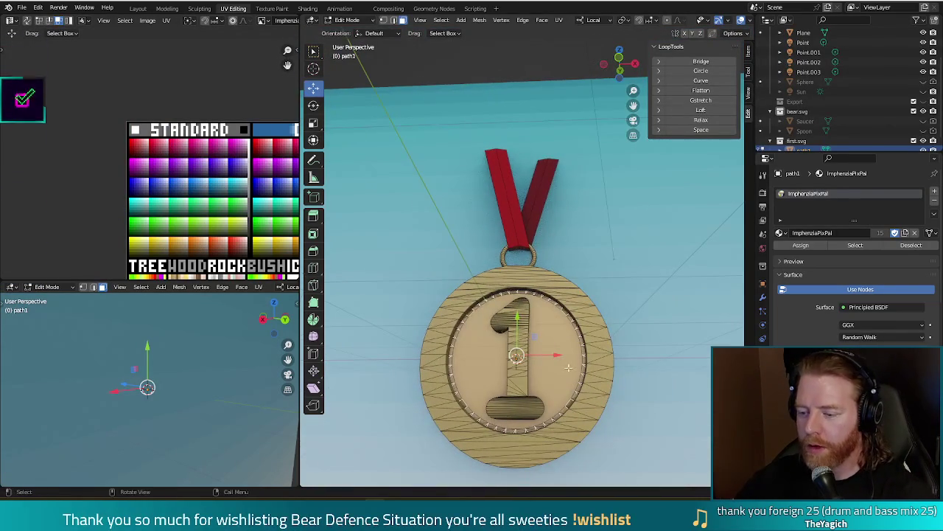
{"action": "key", "text": "Tab"}
{"action": "key", "text": "Tab"}
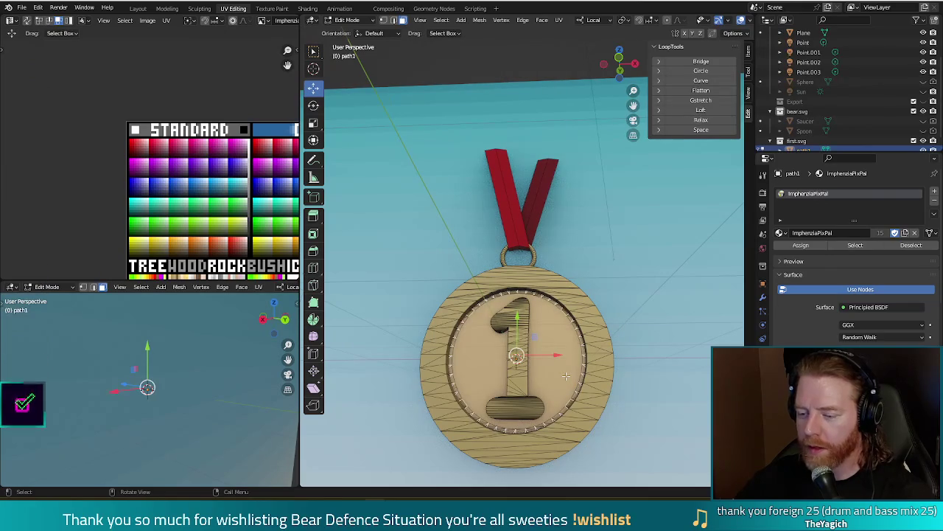
{"action": "middle_click_drag", "start_coordinate": [221, 219], "coordinate": [159, 65]}
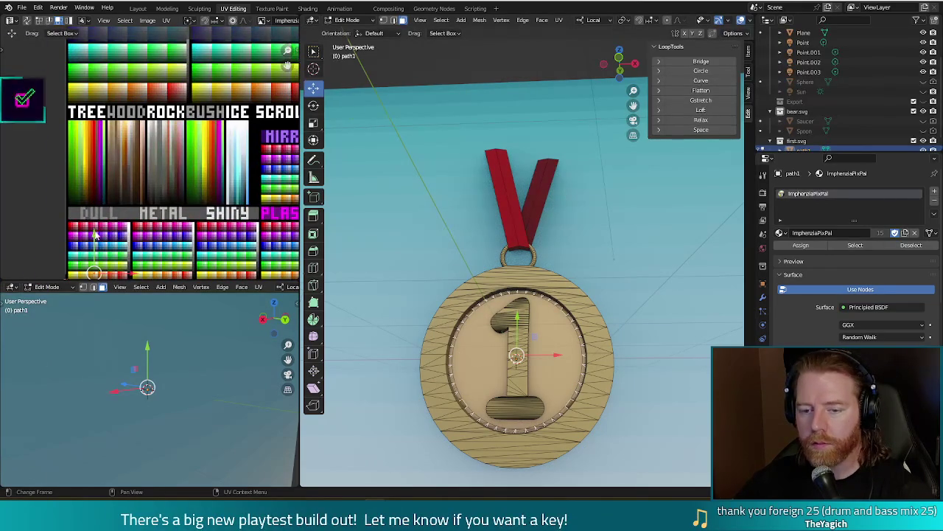
{"action": "key", "text": "F12"}
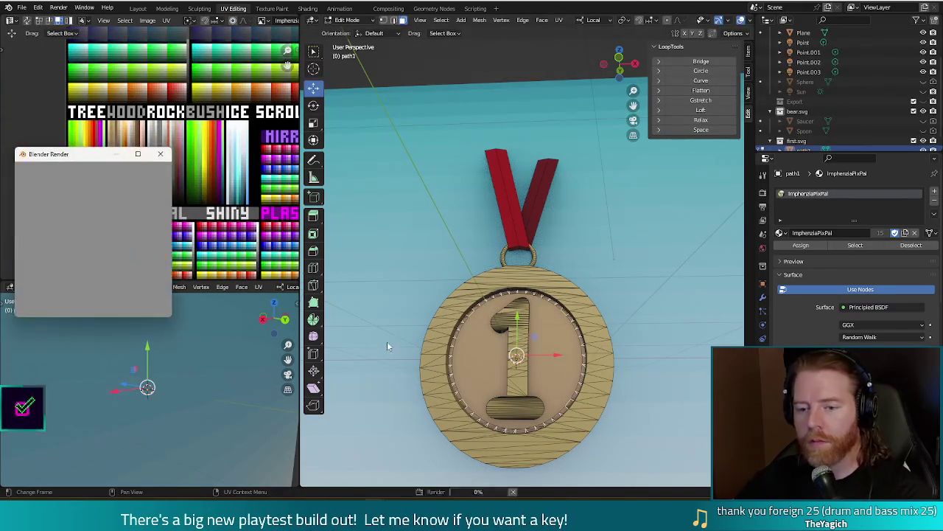
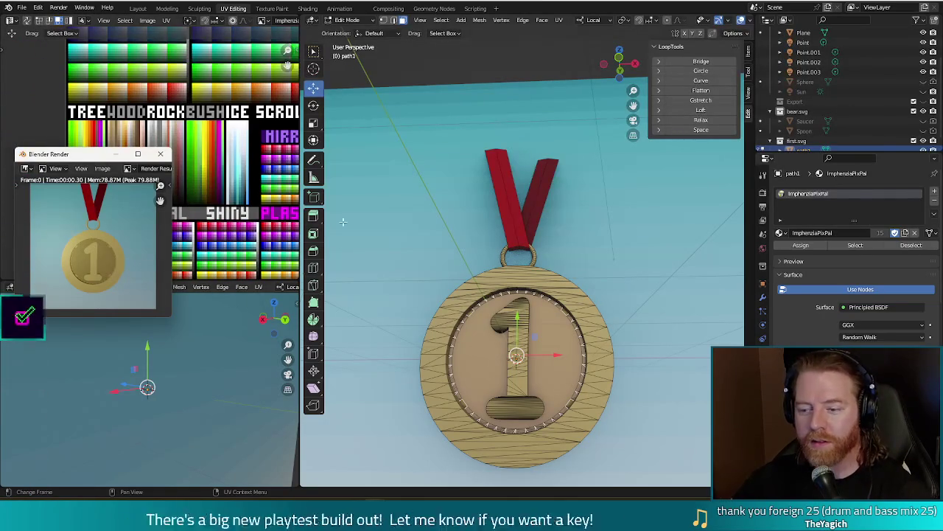
Step: Close the render window and orbit and zoom the viewport onto the medal's front
{"action": "left_click", "coordinate": [161, 156]}
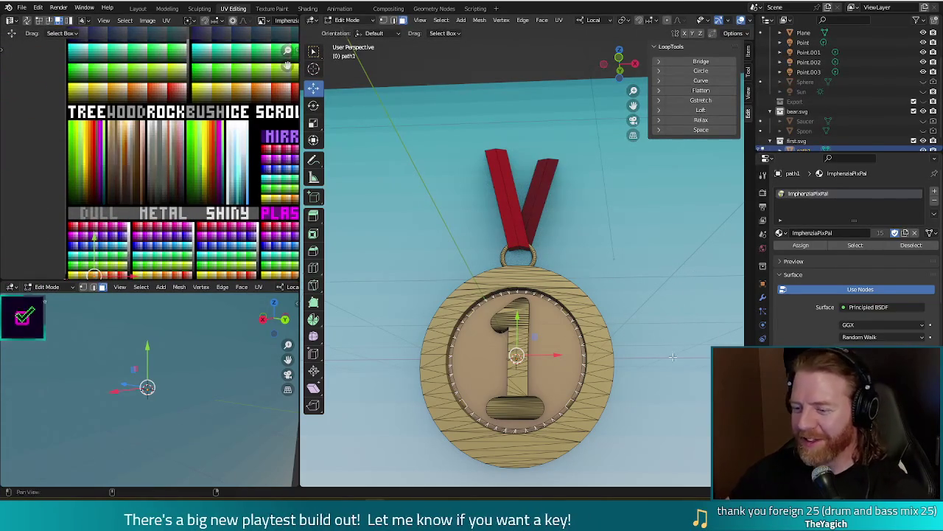
{"action": "middle_click_drag", "start_coordinate": [672, 356], "coordinate": [669, 312]}
{"action": "scroll", "coordinate": [669, 311], "scroll_direction": "up", "scroll_amount": 3}
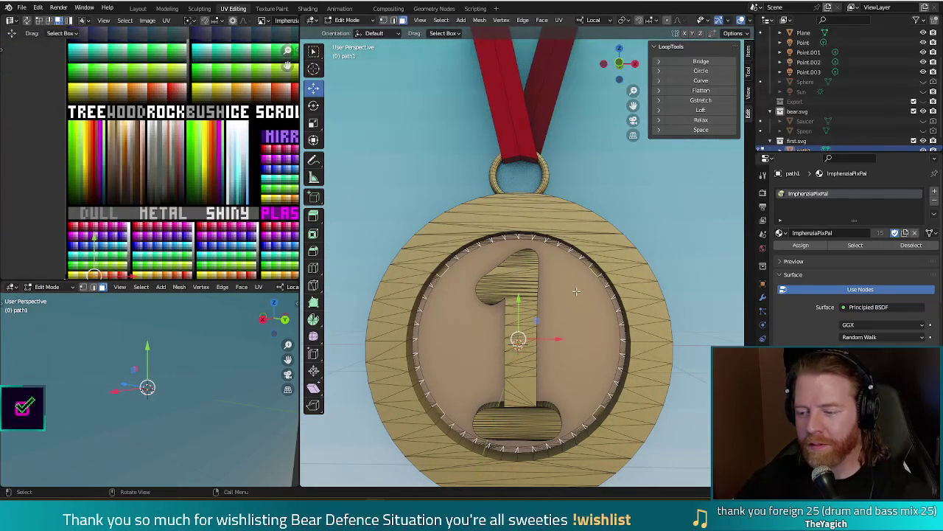
Step: Select the medal's inner disc and rim with L and check a quick test render
{"action": "key", "text": "l"}
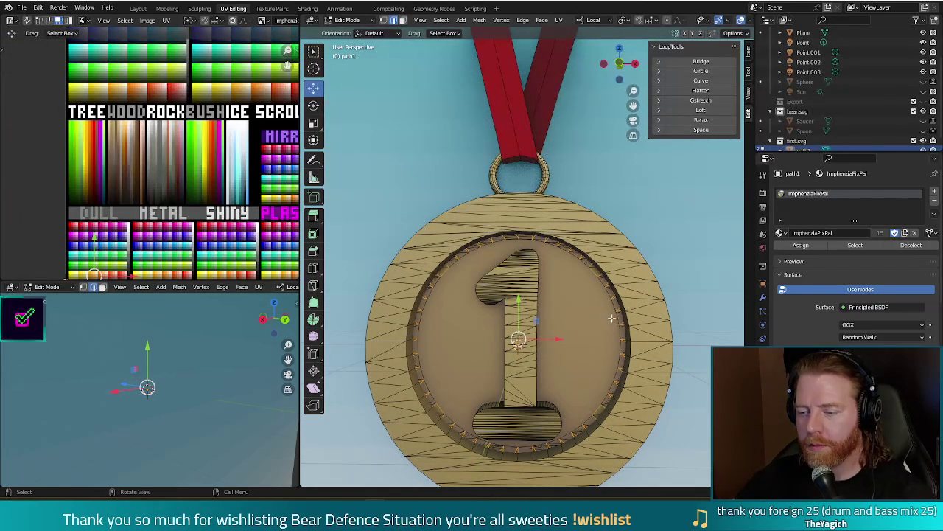
{"action": "key", "text": "alt+a"}
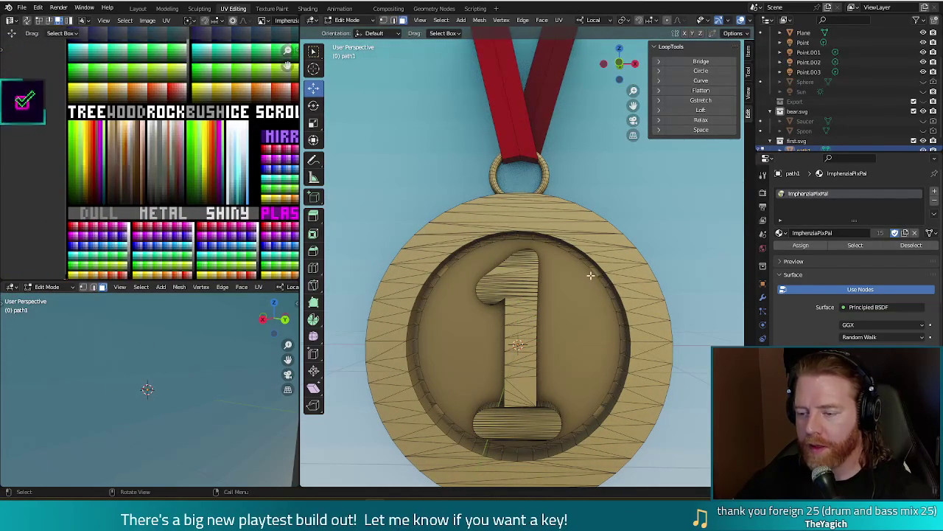
{"action": "key", "text": "l"}
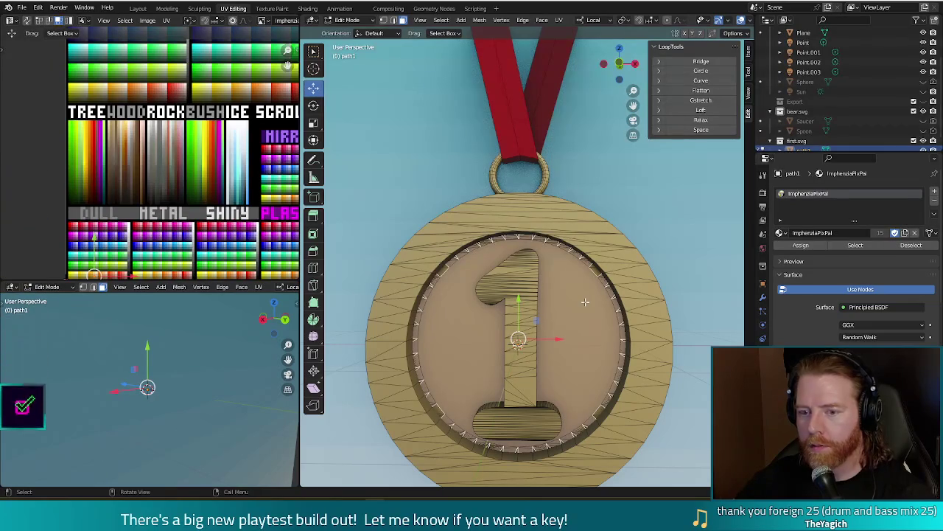
{"action": "key", "text": "F12"}
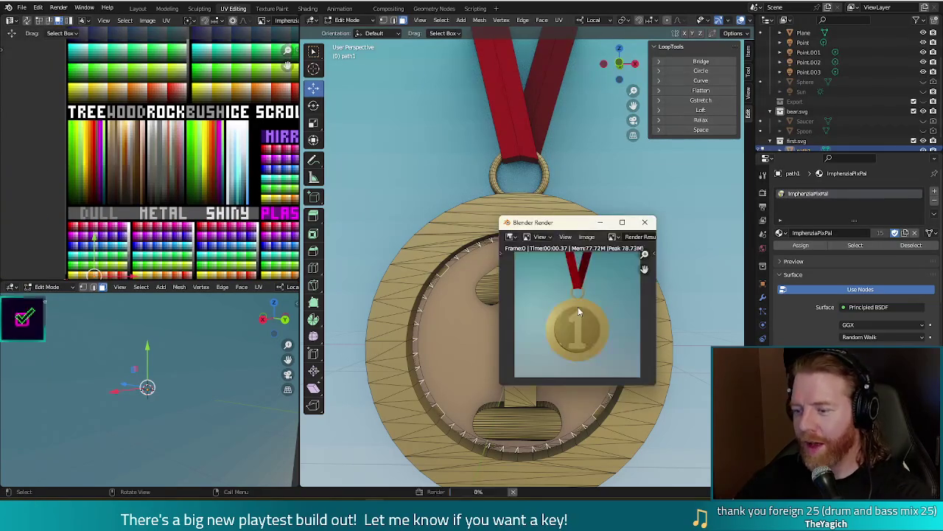
{"action": "key", "text": "Escape"}
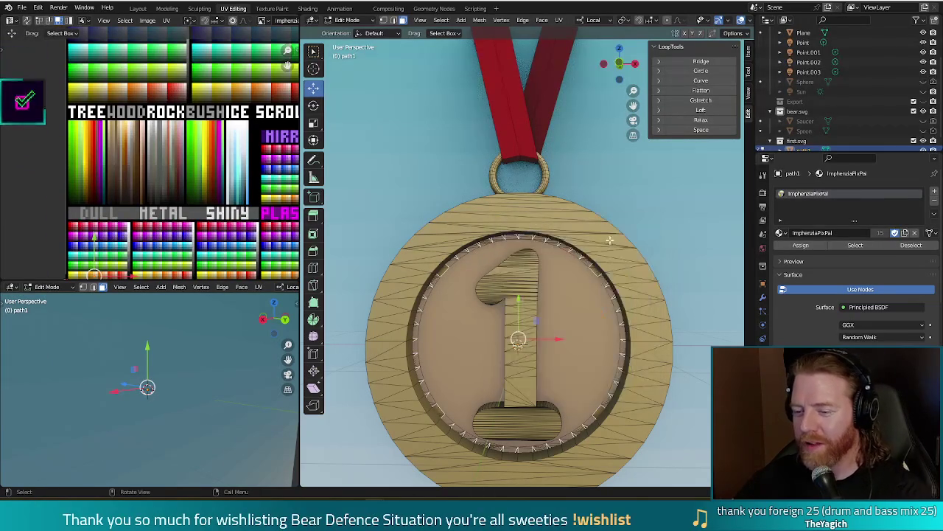
Step: Select the edge loop around the medal's inner rim
{"action": "left_click", "coordinate": [457, 297]}
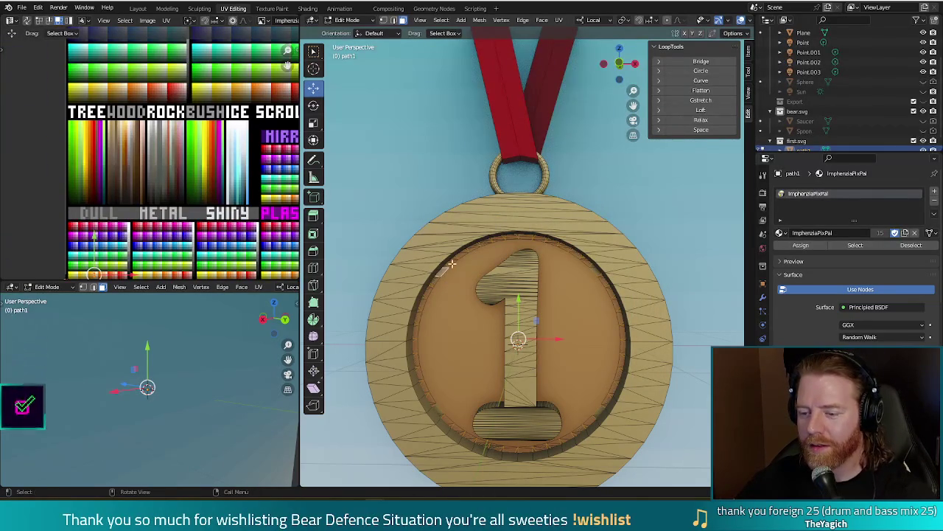
{"action": "left_click", "coordinate": [445, 263]}
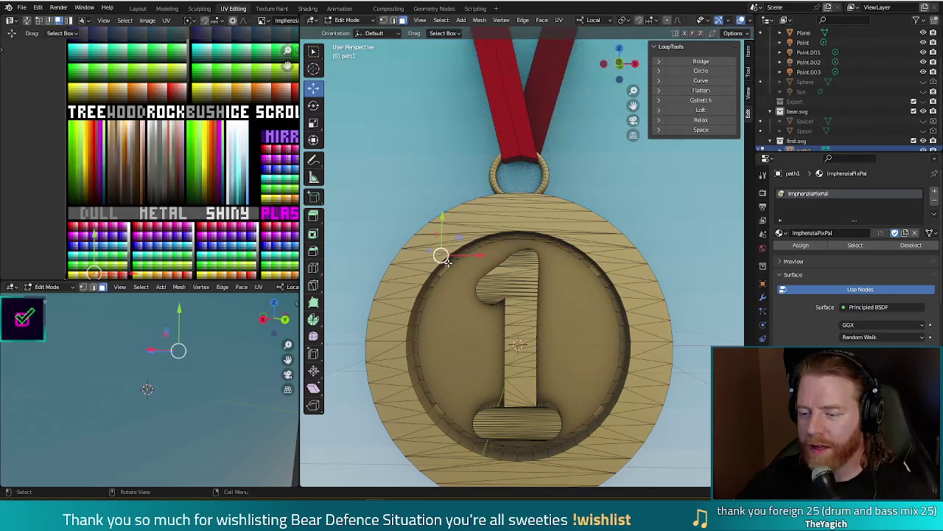
{"action": "left_click", "coordinate": [435, 289], "text": "alt+shift"}
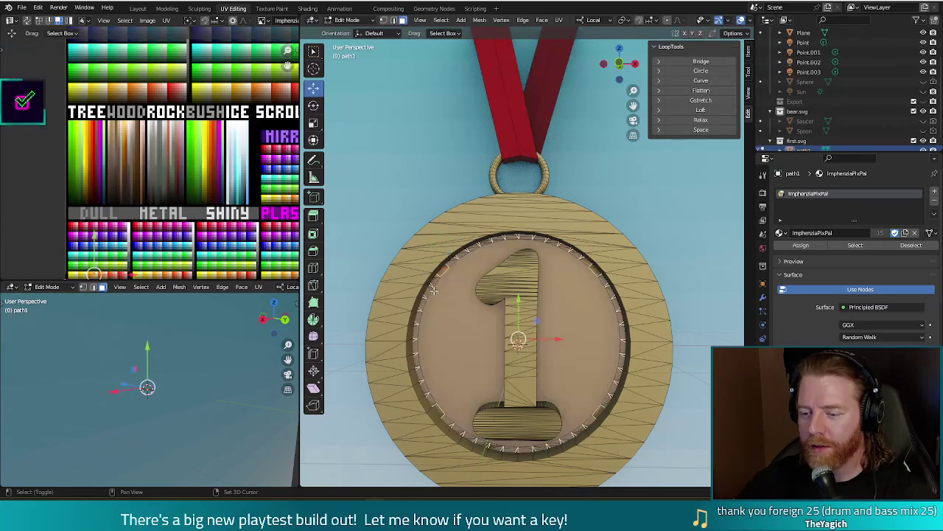
{"action": "left_click", "coordinate": [435, 280]}
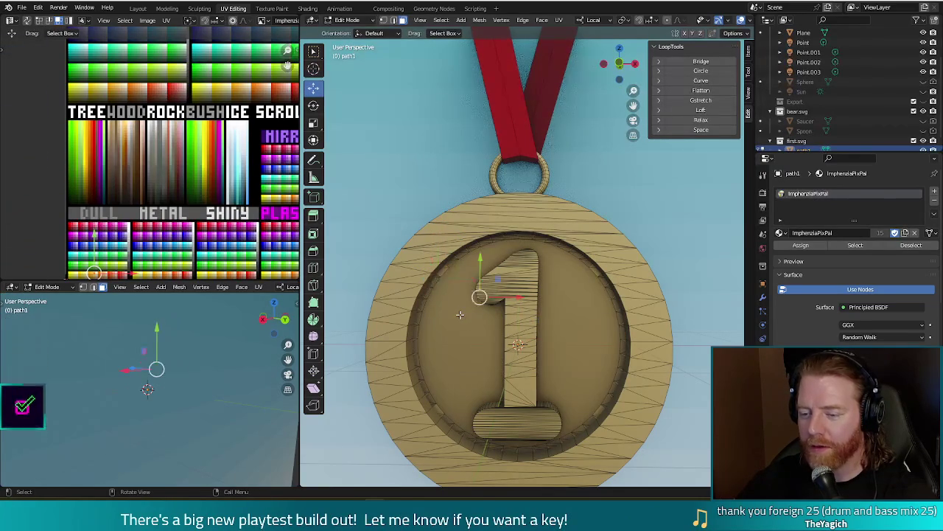
{"action": "key", "text": "ctrl+z"}
Step: Vertex-slide the inner rim loop twice along its faces, then nudge it slightly
{"action": "key", "text": "shift+v"}
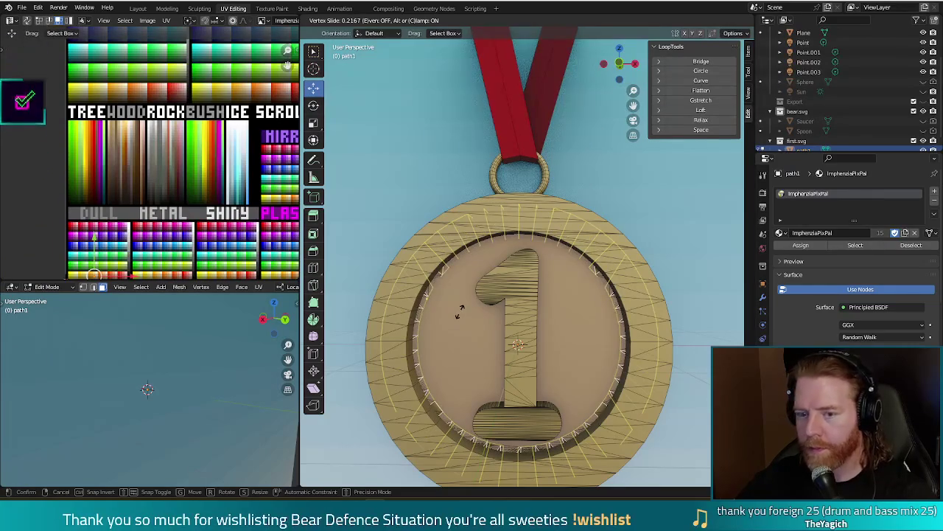
{"action": "left_click", "coordinate": [669, 193]}
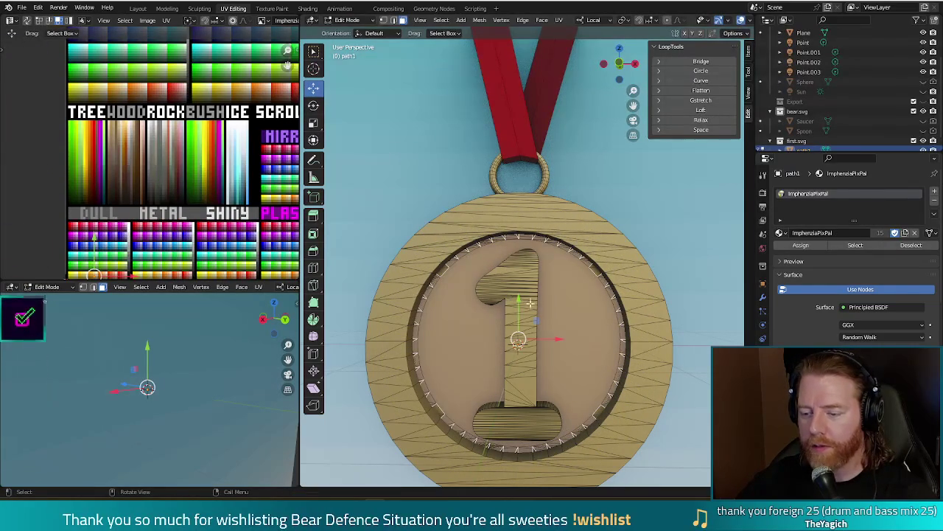
{"action": "key", "text": "shift+v"}
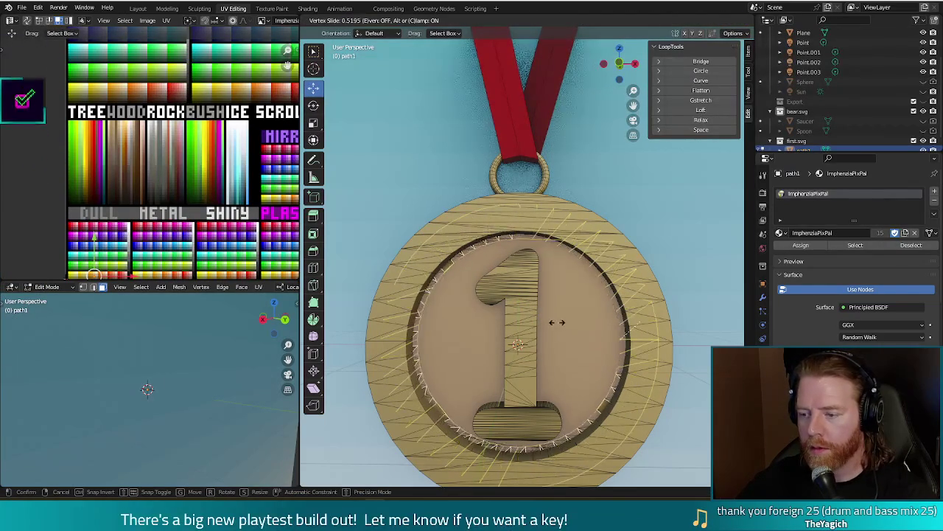
{"action": "left_click", "coordinate": [557, 322]}
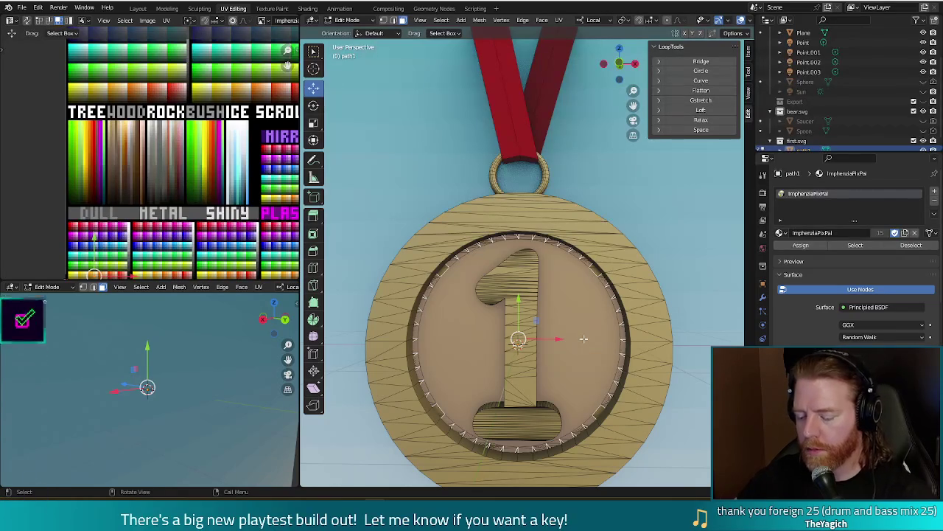
{"action": "scroll", "coordinate": [574, 341], "scroll_direction": "up", "scroll_amount": 2}
{"action": "scroll", "coordinate": [584, 339], "scroll_direction": "down", "scroll_amount": 2}
{"action": "scroll", "coordinate": [583, 339], "scroll_direction": "up", "scroll_amount": 2}
{"action": "scroll", "coordinate": [583, 339], "scroll_direction": "down", "scroll_amount": 2}
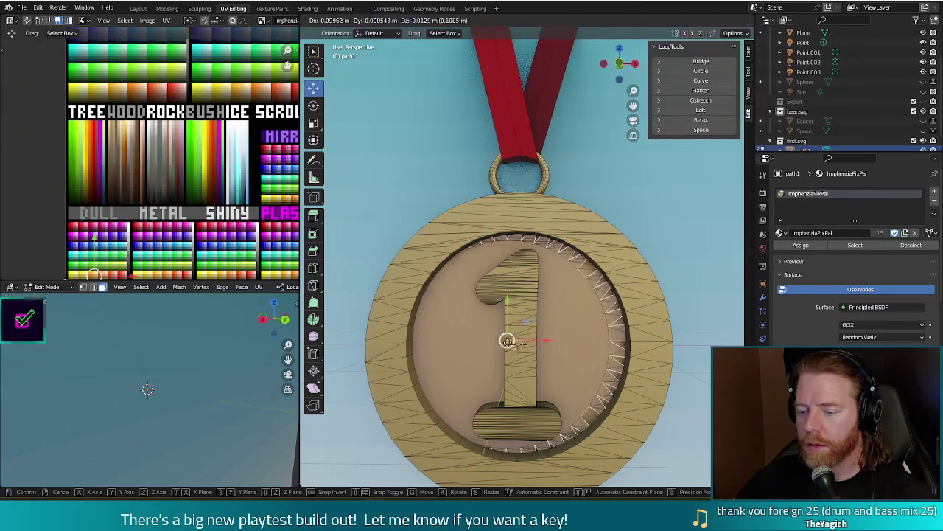
{"action": "left_click_drag", "start_coordinate": [518, 340], "coordinate": [517, 339]}
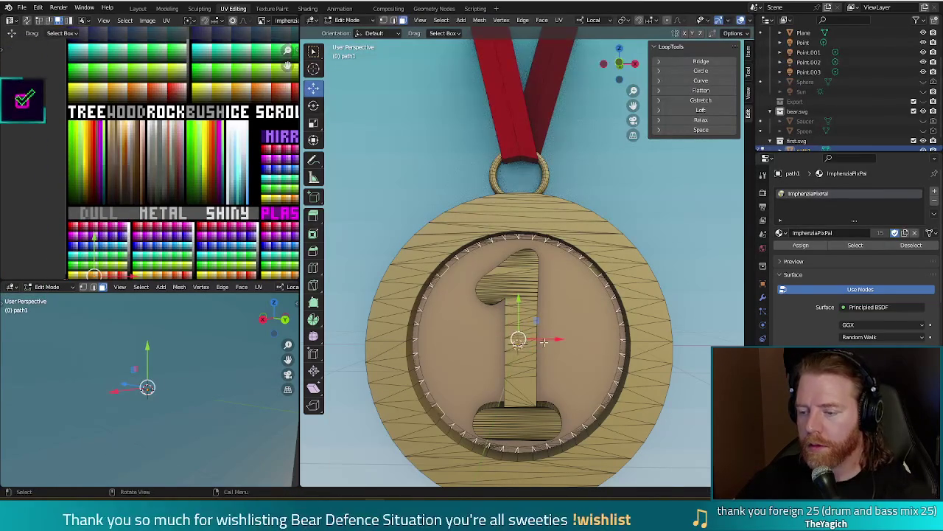
Step: Slightly enlarge the current selection, then inspect the medal's outer rim from the side
{"action": "key", "text": "s"}
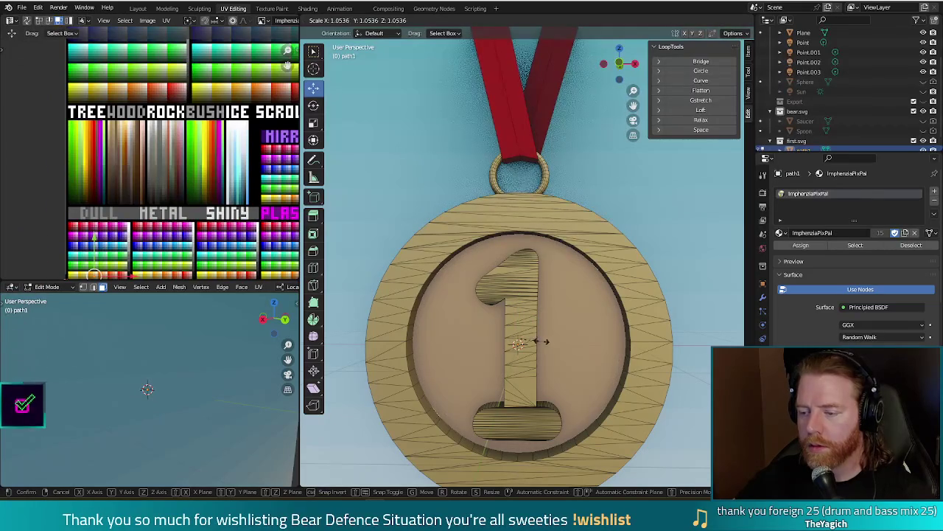
{"action": "left_click", "coordinate": [546, 337]}
{"action": "mouse_move", "coordinate": [518, 338]}
{"action": "middle_mouse_down"}
{"action": "mouse_move", "coordinate": [679, 272]}
{"action": "mouse_move", "coordinate": [623, 276]}
{"action": "middle_mouse_up"}
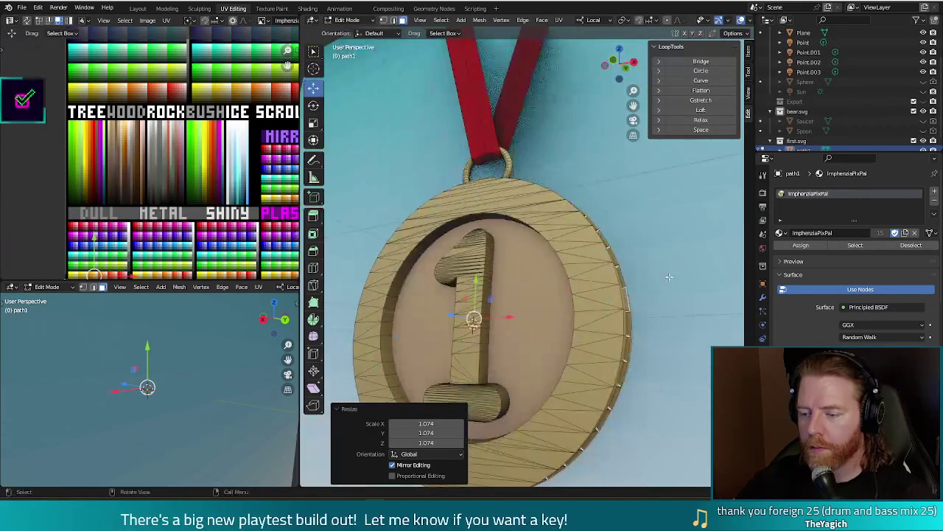
{"action": "left_click", "coordinate": [622, 275]}
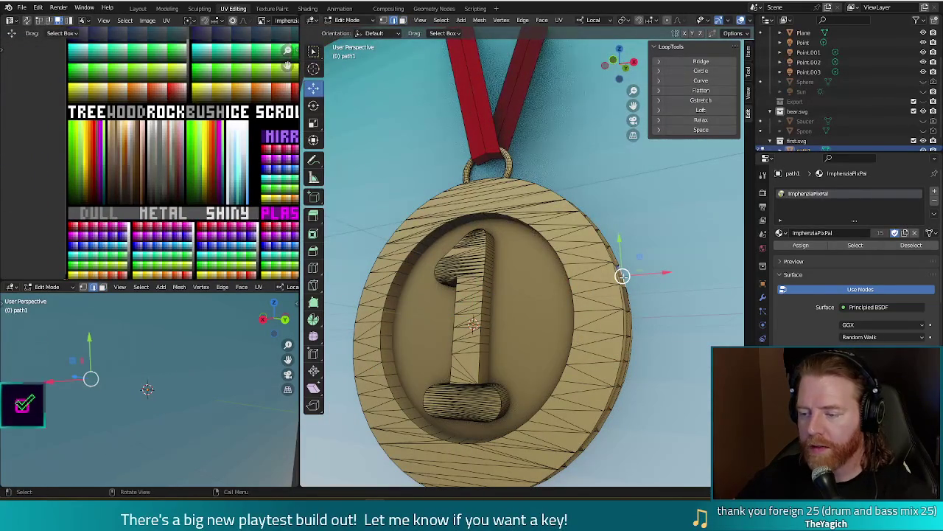
{"action": "middle_click_drag", "start_coordinate": [622, 275], "coordinate": [601, 269]}
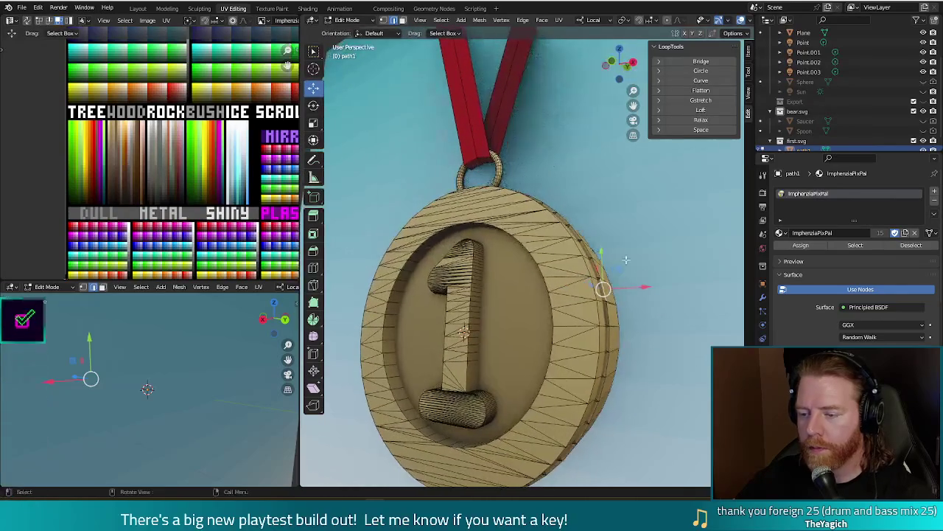
{"action": "left_click", "coordinate": [595, 267]}
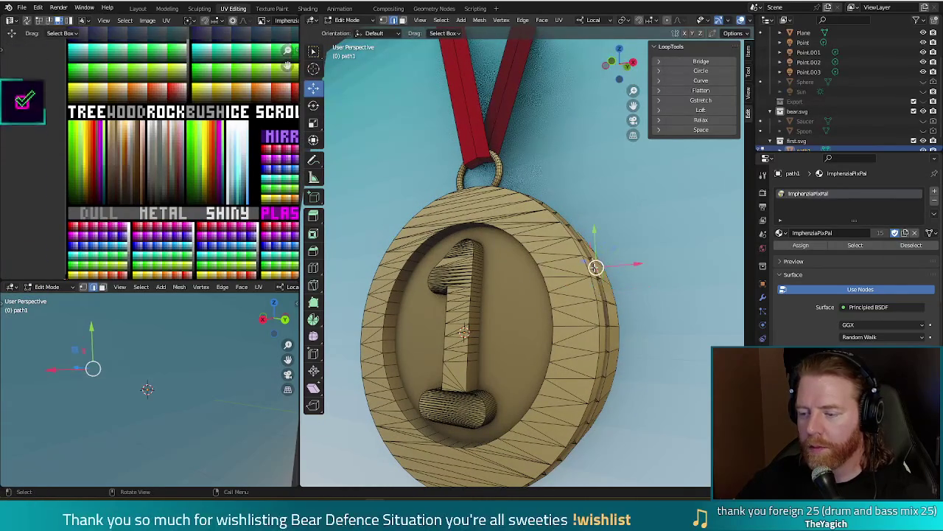
{"action": "key", "text": "alt+a"}
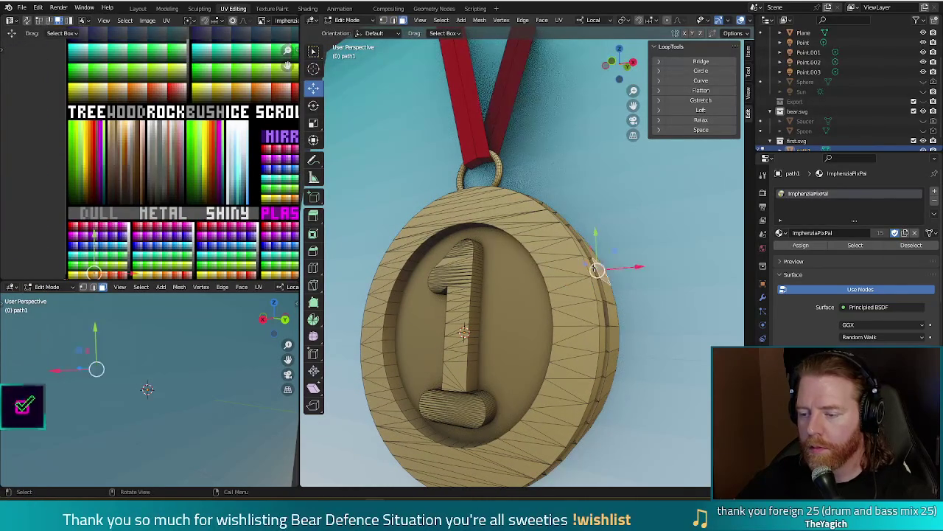
Step: Scale the medal's outer rim edge loop inward to 0.972
{"action": "middle_click_drag", "start_coordinate": [661, 281], "coordinate": [550, 289]}
{"action": "key", "text": "alt+a"}
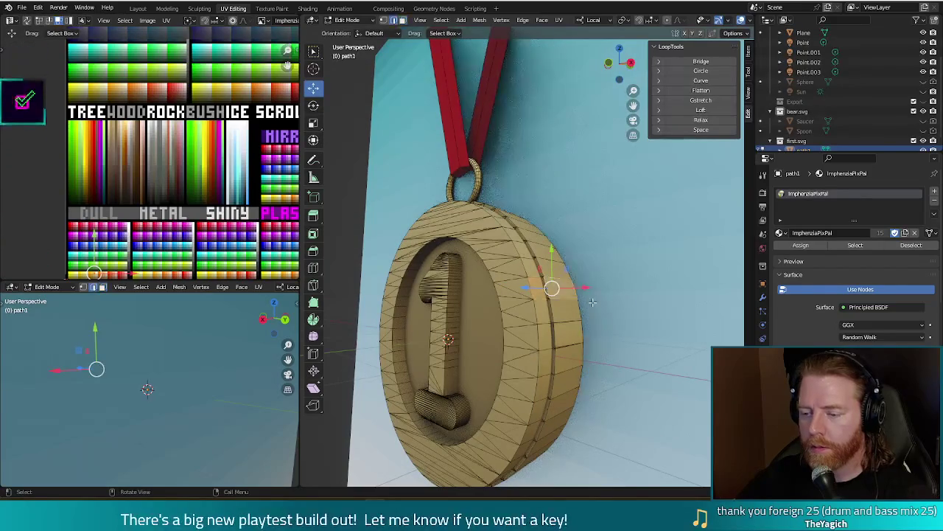
{"action": "middle_click_drag", "start_coordinate": [572, 322], "coordinate": [614, 297]}
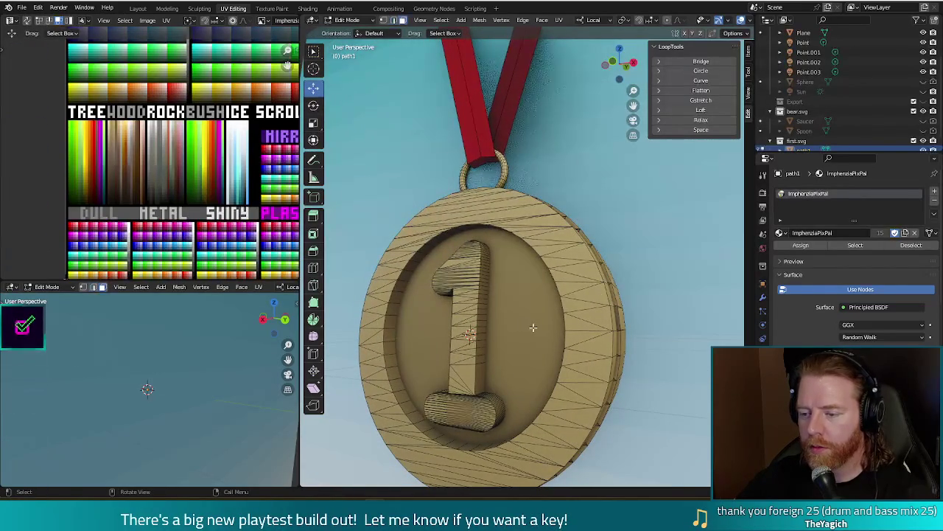
{"action": "left_click", "coordinate": [614, 297], "text": "alt"}
{"action": "key", "text": "s"}
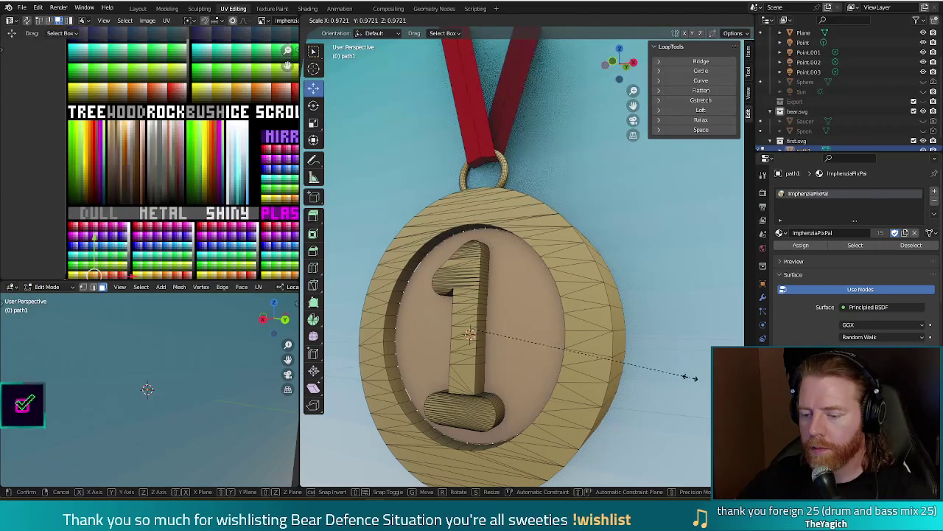
{"action": "left_click", "coordinate": [689, 376]}
Step: Scale the inner rim loop inward to 0.977
{"action": "middle_click_drag", "start_coordinate": [689, 377], "coordinate": [692, 426]}
{"action": "mouse_move", "coordinate": [699, 386]}
{"action": "middle_mouse_down"}
{"action": "mouse_move", "coordinate": [670, 354]}
{"action": "mouse_move", "coordinate": [613, 361]}
{"action": "mouse_move", "coordinate": [664, 365]}
{"action": "middle_mouse_up"}
{"action": "left_click", "coordinate": [670, 354], "text": "alt"}
{"action": "key", "text": "s"}
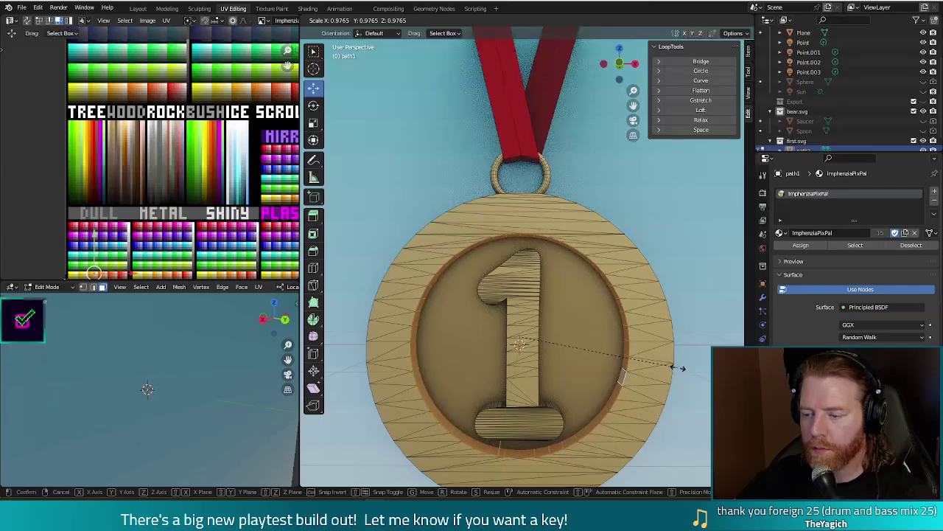
{"action": "left_click", "coordinate": [679, 368]}
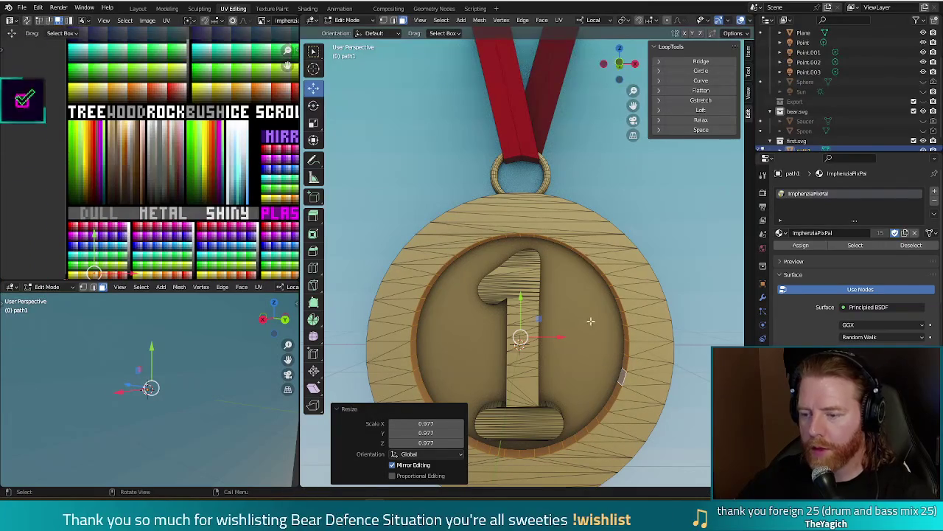
Step: Make a test render of the medal, then pull the view back to show it whole
{"action": "key", "text": "F12"}
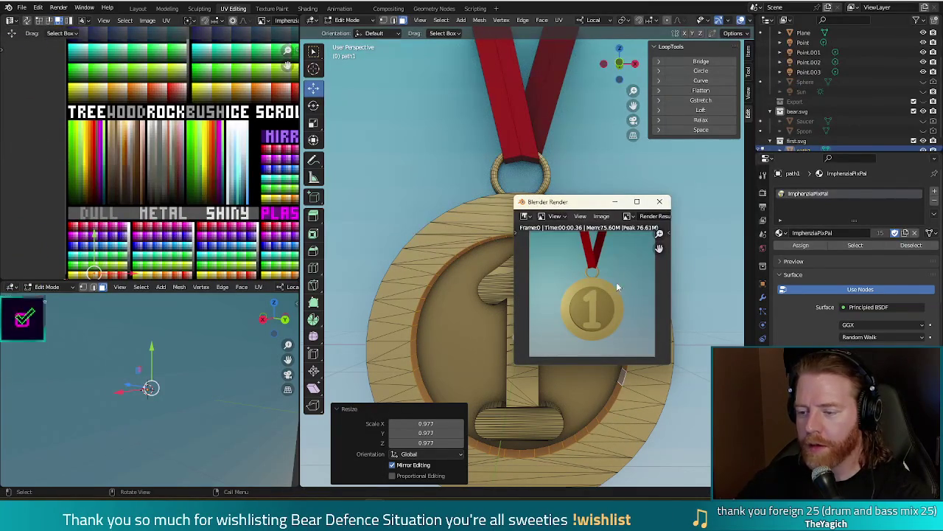
{"action": "left_click", "coordinate": [659, 201]}
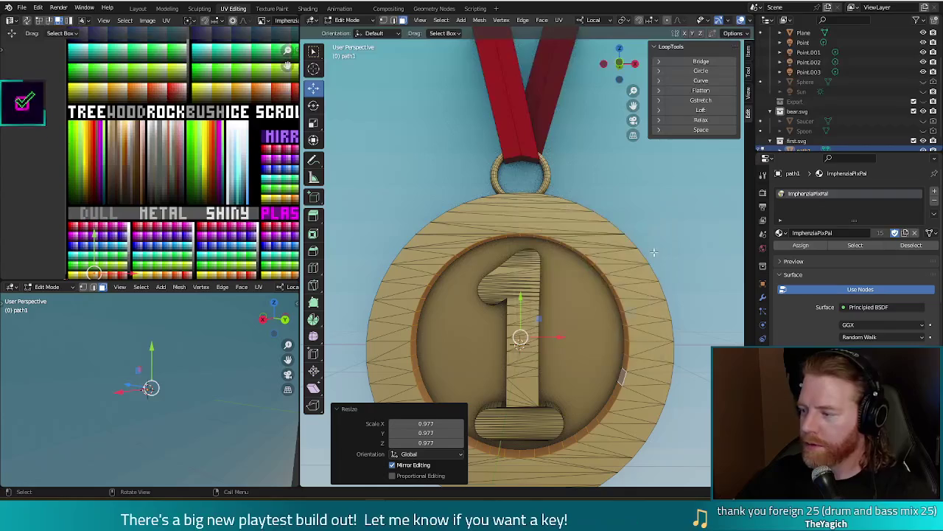
{"action": "scroll", "coordinate": [659, 211], "scroll_direction": "down", "scroll_amount": 3}
{"action": "middle_click_drag", "start_coordinate": [658, 211], "coordinate": [649, 281]}
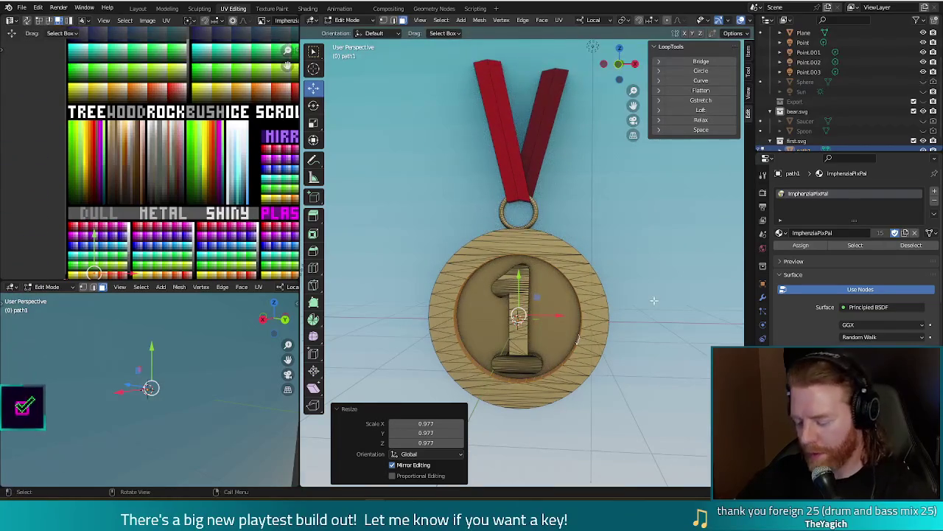
Step: Select the linked medal geometry and its hanging ring, and frame the palette's metal swatches
{"action": "left_click", "coordinate": [649, 281]}
{"action": "key", "text": "l"}
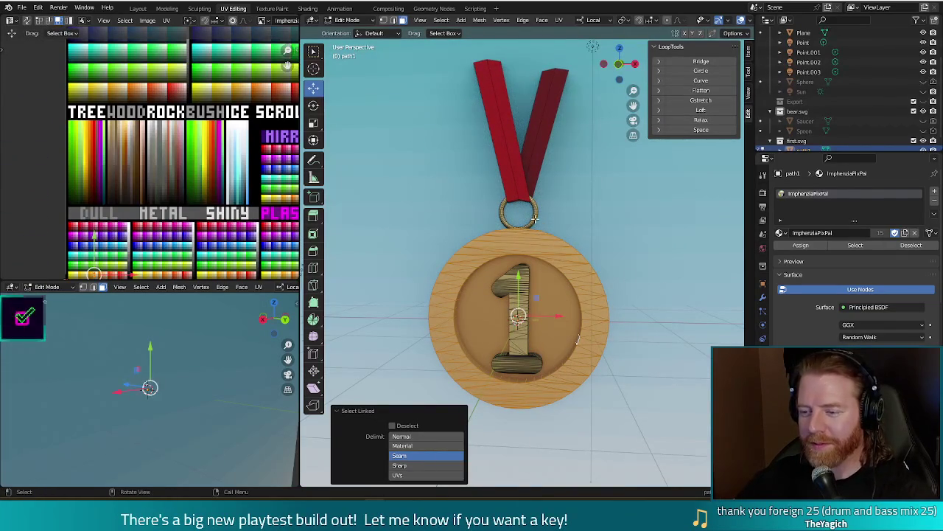
{"action": "key", "text": "l"}
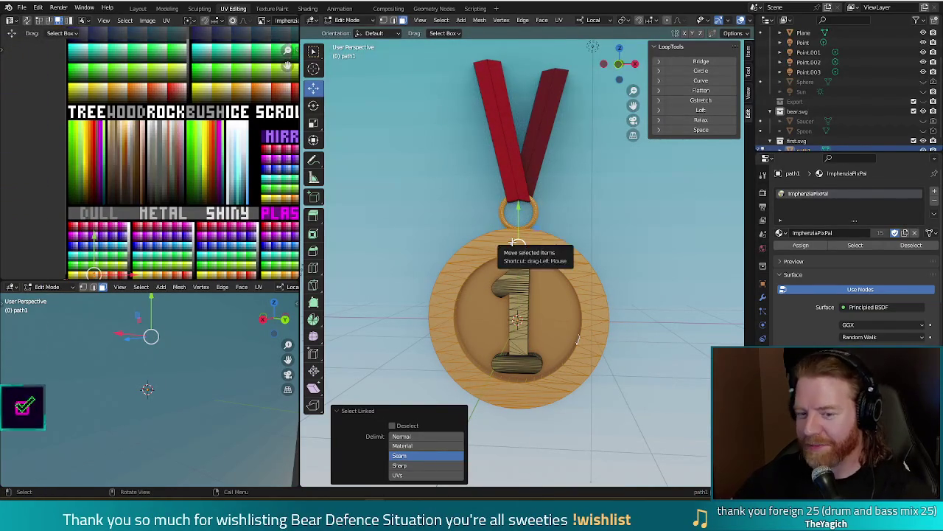
{"action": "middle_click_drag", "start_coordinate": [191, 243], "coordinate": [188, 157]}
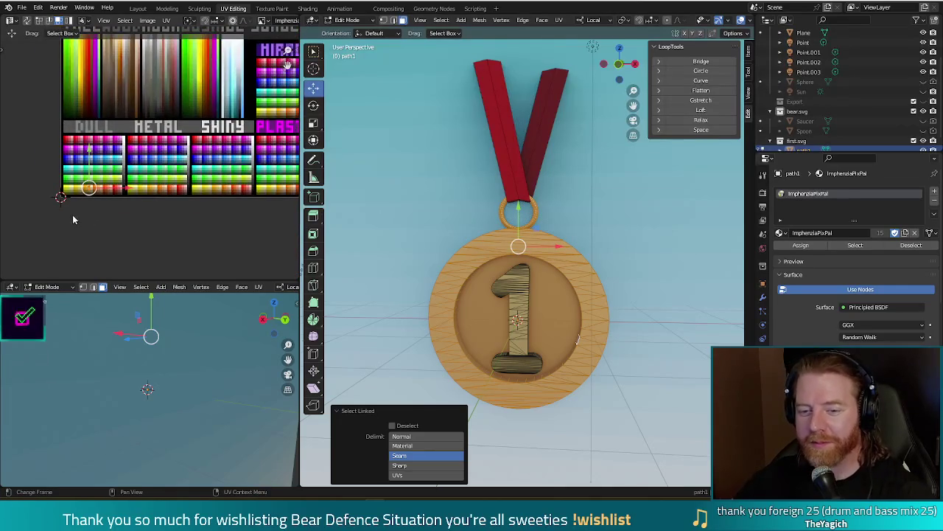
{"action": "scroll", "coordinate": [81, 192], "scroll_direction": "up", "scroll_amount": 2}
{"action": "middle_click_drag", "start_coordinate": [75, 212], "coordinate": [109, 199]}
Step: Move the medal's UVs onto a brighter gold swatch and check a test render
{"action": "key", "text": "g"}
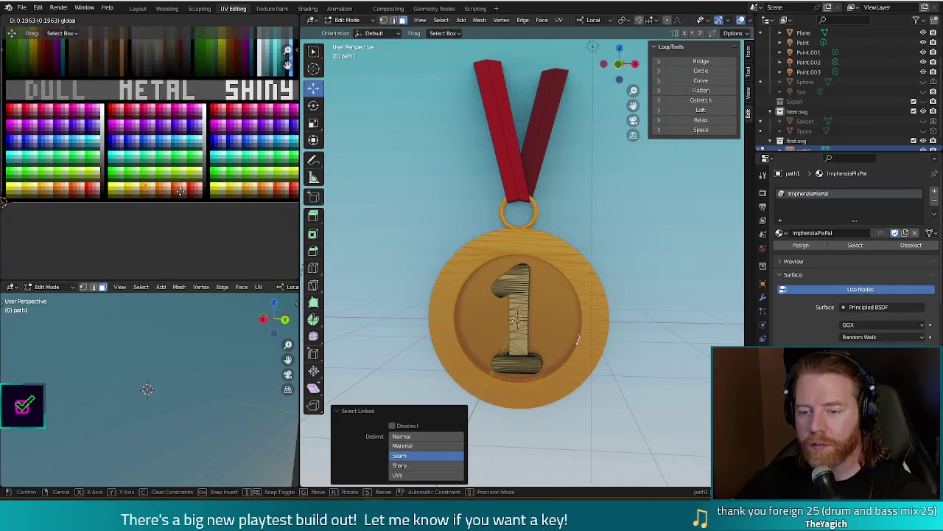
{"action": "left_click", "coordinate": [181, 192]}
{"action": "key", "text": "F12"}
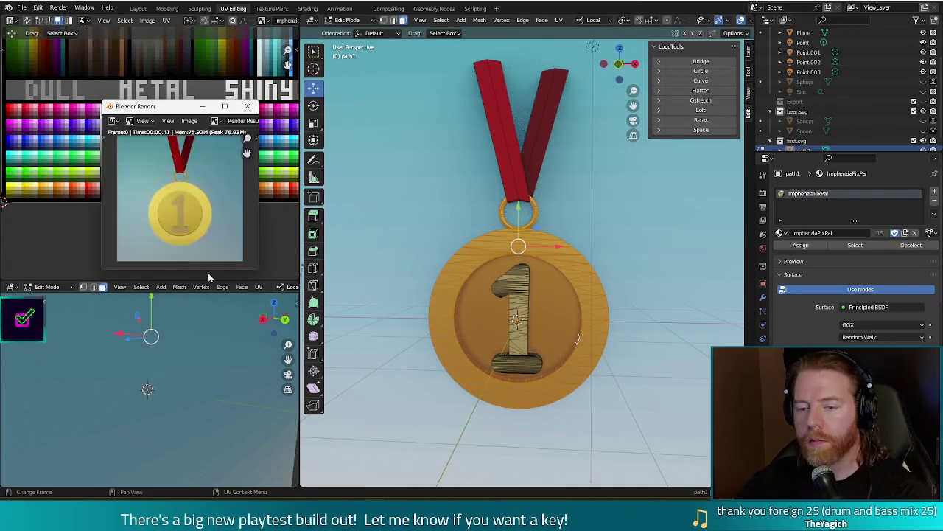
{"action": "left_click", "coordinate": [246, 109]}
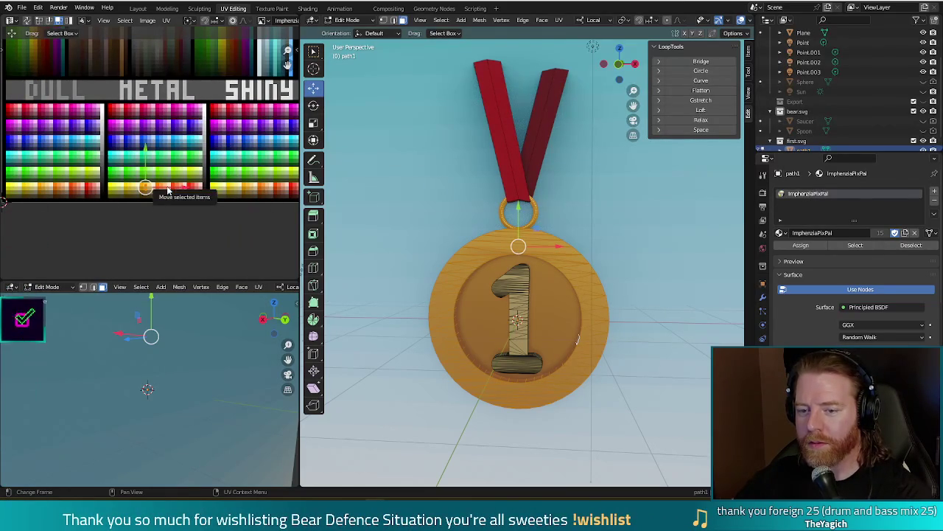
Step: Shift the UVs right to another gold swatch and render to compare
{"action": "left_click_drag", "start_coordinate": [169, 190], "coordinate": [271, 187]}
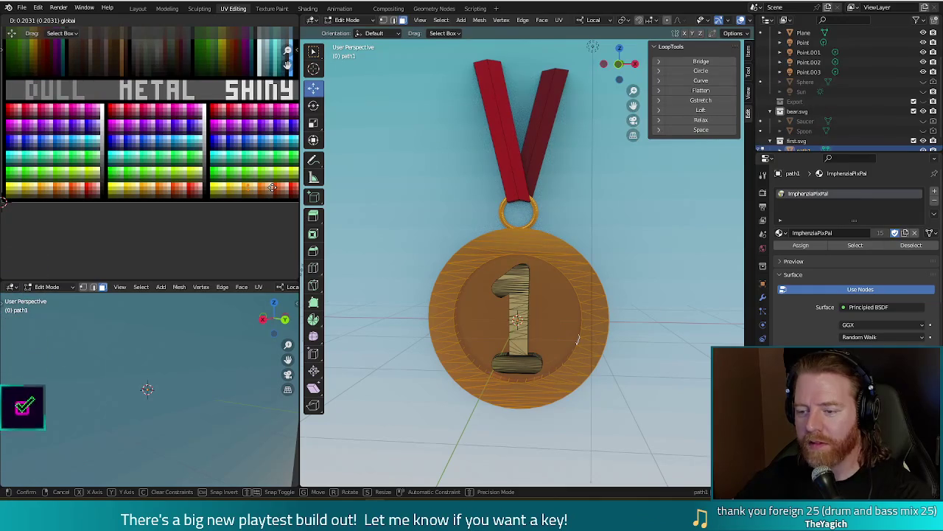
{"action": "key", "text": "F12"}
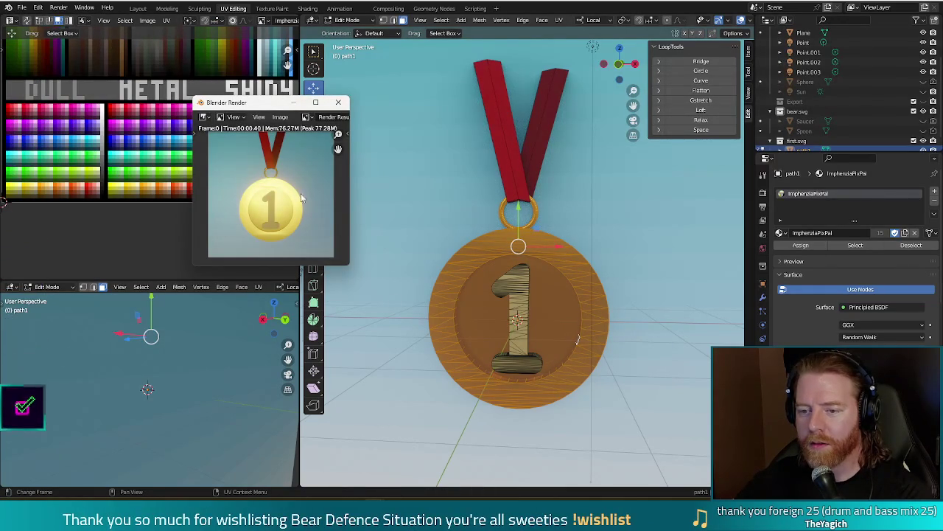
{"action": "scroll", "coordinate": [285, 195], "scroll_direction": "up", "scroll_amount": 3}
{"action": "scroll", "coordinate": [280, 180], "scroll_direction": "down", "scroll_amount": 3}
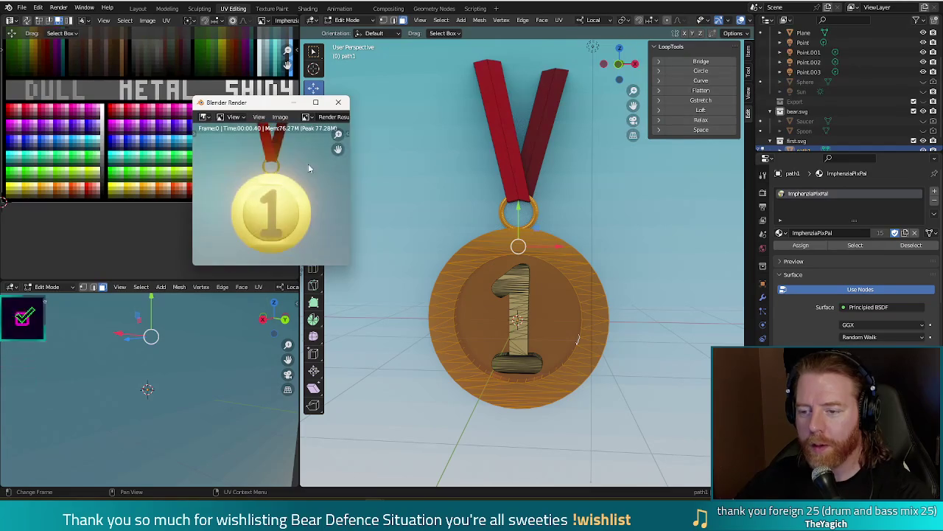
{"action": "left_click", "coordinate": [338, 101]}
Step: Orbit to an angled side view and briefly check the medal outside Edit Mode
{"action": "mouse_move", "coordinate": [624, 244]}
{"action": "middle_mouse_down"}
{"action": "mouse_move", "coordinate": [550, 275]}
{"action": "mouse_move", "coordinate": [606, 260]}
{"action": "middle_mouse_up"}
{"action": "key", "text": "Tab"}
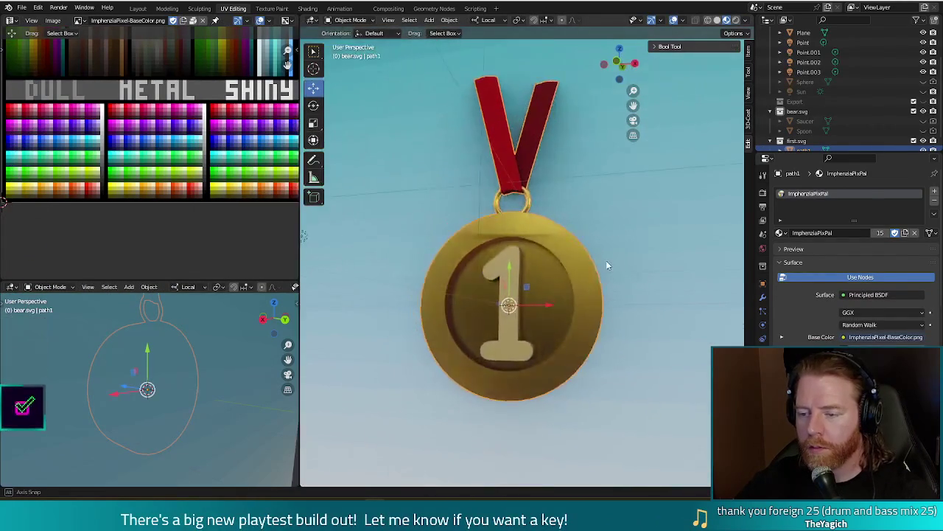
{"action": "scroll", "coordinate": [589, 261], "scroll_direction": "up", "scroll_amount": 5}
{"action": "key", "text": "Tab"}
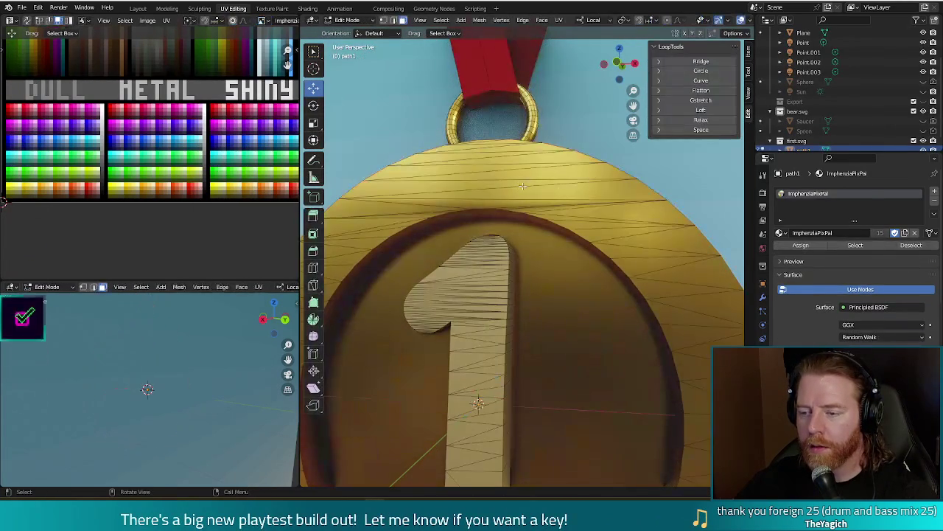
Step: Select the medal's rim and top faces, adding the rim's right side with circle select
{"action": "mouse_move", "coordinate": [518, 190]}
{"action": "middle_mouse_down"}
{"action": "mouse_move", "coordinate": [515, 225]}
{"action": "mouse_move", "coordinate": [573, 252]}
{"action": "mouse_move", "coordinate": [539, 254]}
{"action": "middle_mouse_up"}
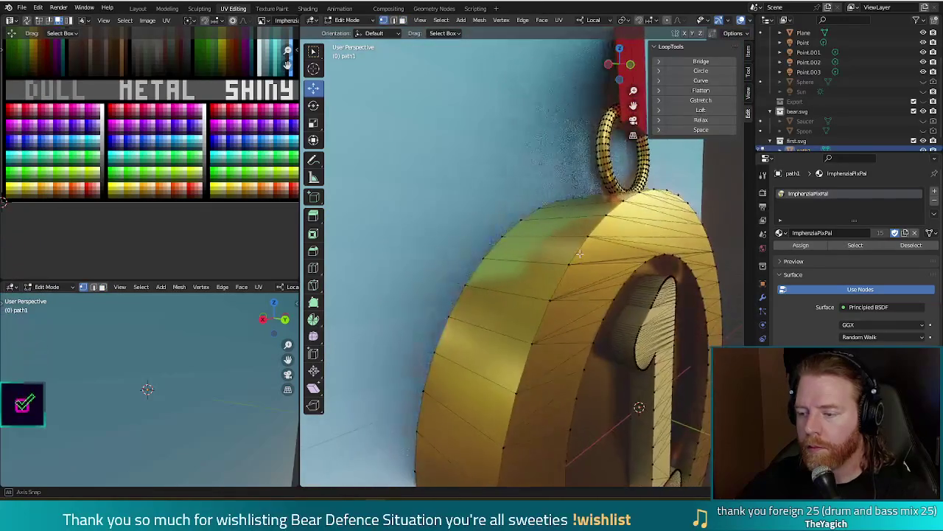
{"action": "left_click", "coordinate": [487, 258]}
{"action": "mouse_move", "coordinate": [564, 228]}
{"action": "middle_mouse_down"}
{"action": "mouse_move", "coordinate": [583, 273]}
{"action": "mouse_move", "coordinate": [616, 269]}
{"action": "mouse_move", "coordinate": [595, 260]}
{"action": "middle_mouse_up"}
{"action": "left_click", "coordinate": [593, 288]}
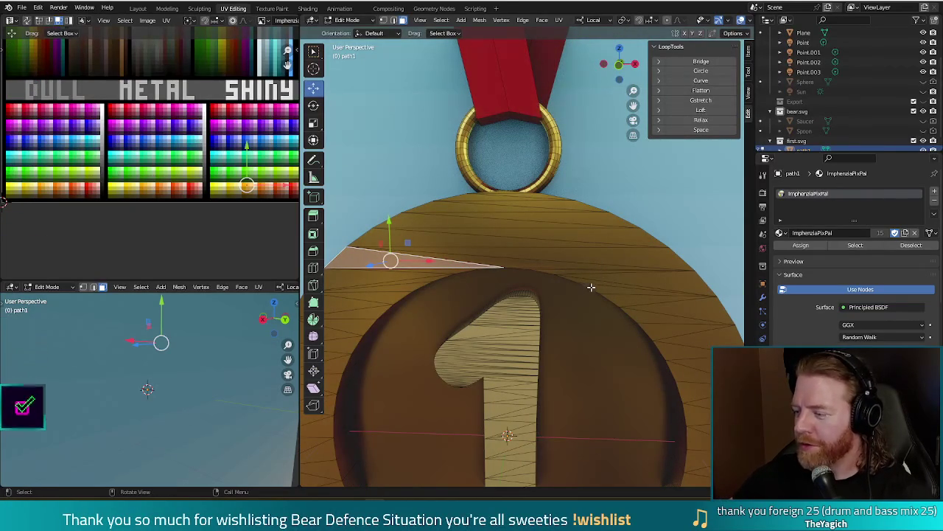
{"action": "scroll", "coordinate": [616, 287], "scroll_direction": "down", "scroll_amount": 4}
{"action": "scroll", "coordinate": [614, 309], "scroll_direction": "down", "scroll_amount": 3}
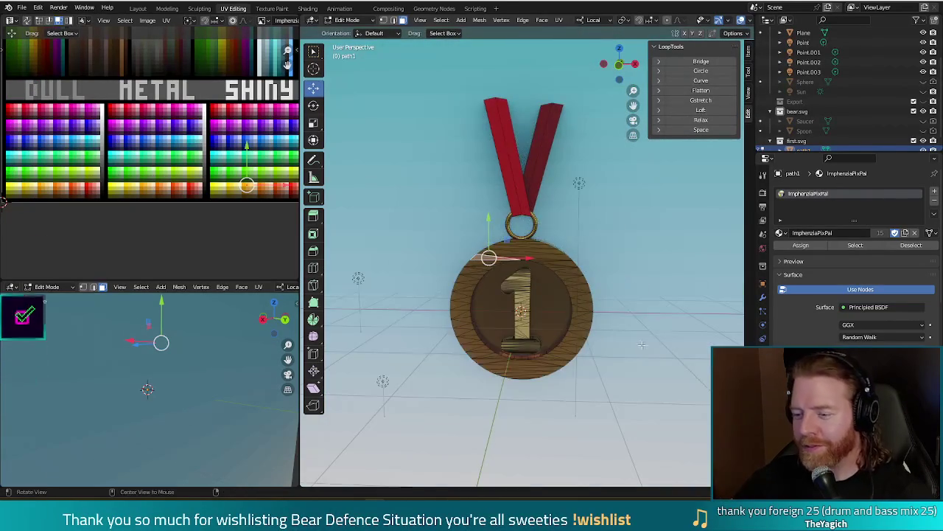
{"action": "scroll", "coordinate": [611, 332], "scroll_direction": "down", "scroll_amount": 1}
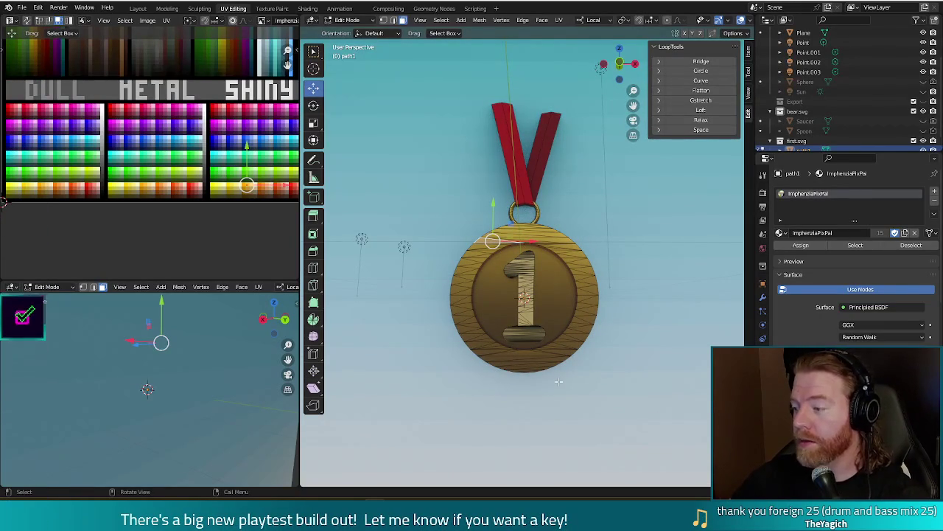
{"action": "mouse_move", "coordinate": [521, 361]}
{"action": "middle_mouse_down"}
{"action": "mouse_move", "coordinate": [632, 337]}
{"action": "mouse_move", "coordinate": [637, 304]}
{"action": "middle_mouse_up"}
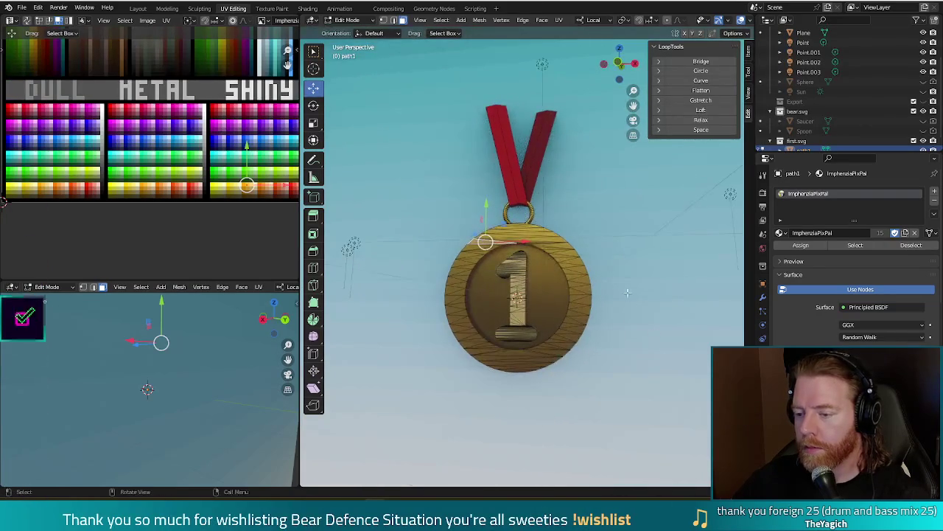
{"action": "key", "text": "c"}
{"action": "mouse_move", "coordinate": [530, 234]}
{"action": "left_mouse_down"}
{"action": "mouse_move", "coordinate": [578, 316]}
{"action": "mouse_move", "coordinate": [545, 343]}
{"action": "mouse_move", "coordinate": [499, 359]}
{"action": "mouse_move", "coordinate": [455, 283]}
{"action": "mouse_move", "coordinate": [469, 253]}
{"action": "left_mouse_up"}
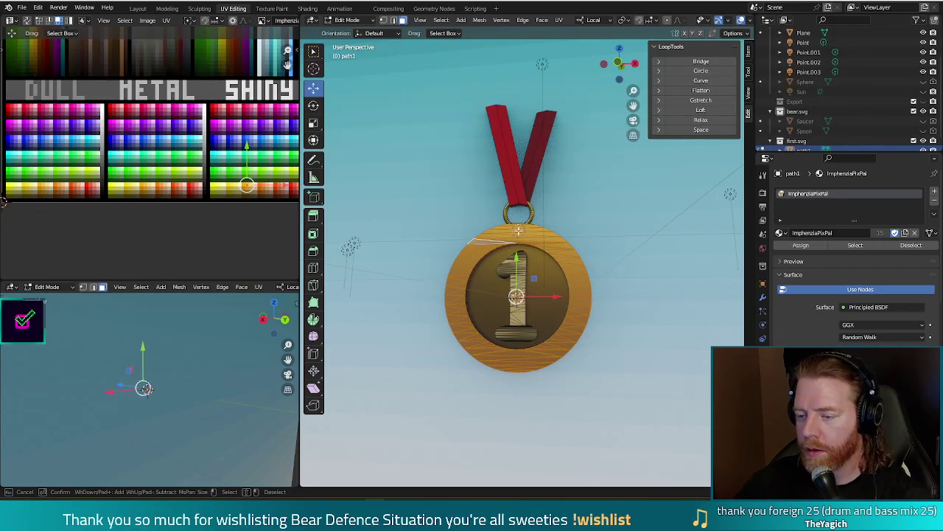
Step: Flatten the selected faces to zero along local Z and check a test render
{"action": "middle_click_drag", "start_coordinate": [519, 231], "coordinate": [559, 250]}
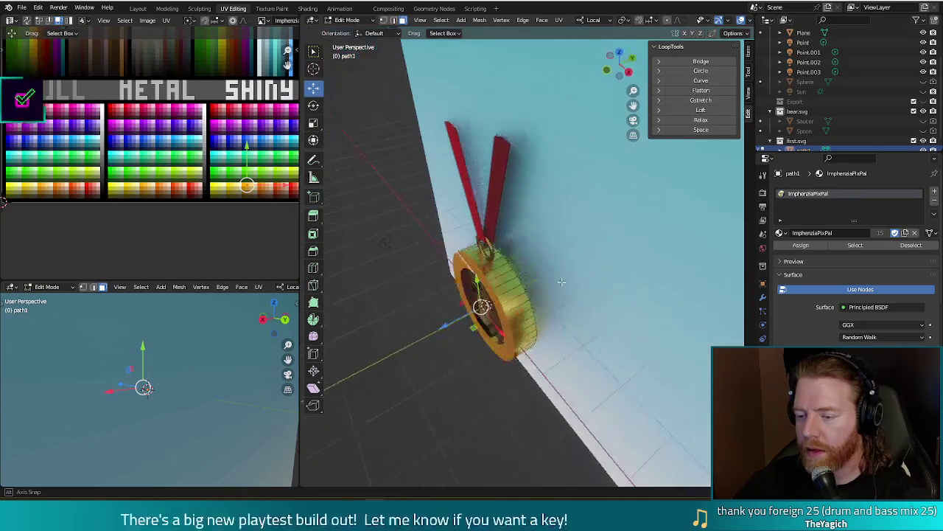
{"action": "key", "text": "s"}
{"action": "key", "text": "z"}
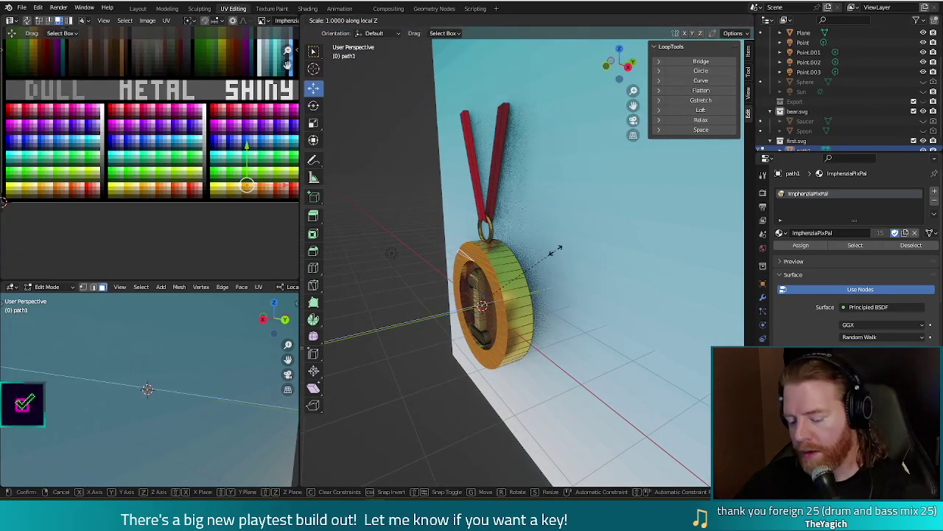
{"action": "type", "text": "0"}
{"action": "key", "text": "Return"}
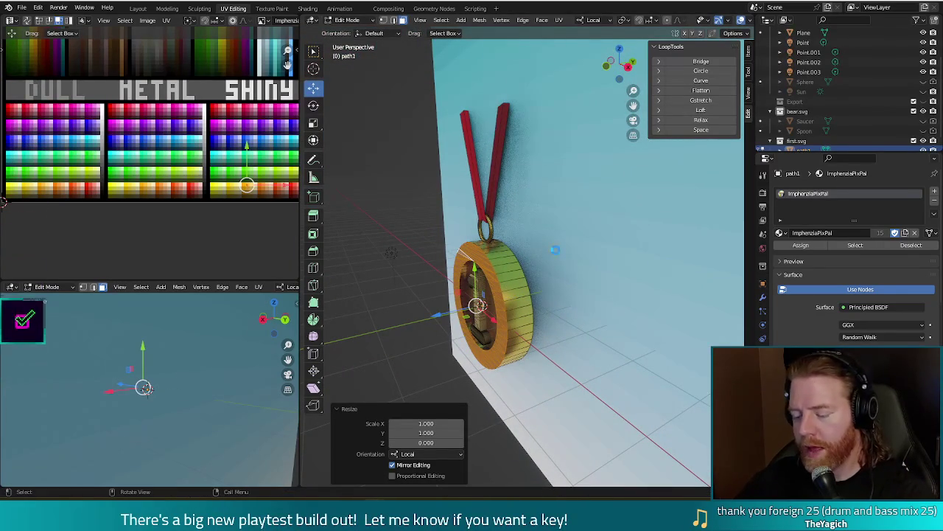
{"action": "key", "text": "F12"}
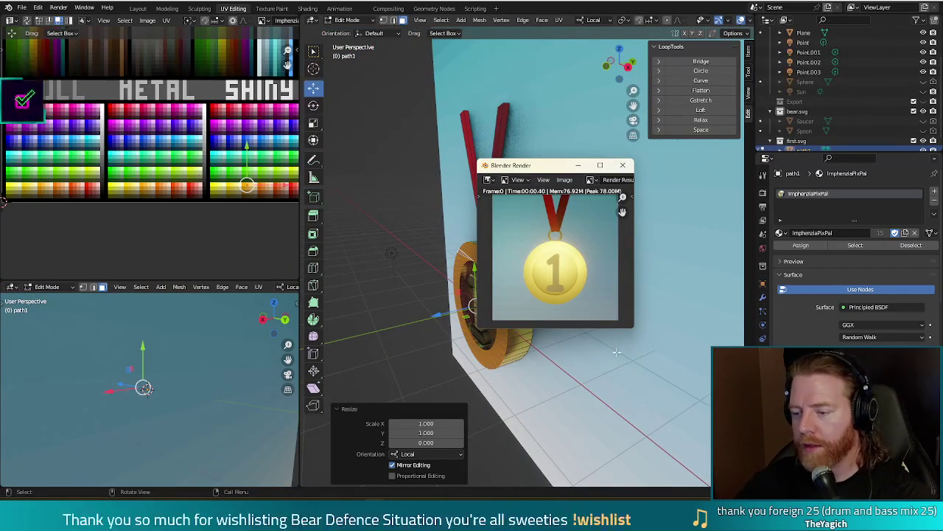
{"action": "left_click", "coordinate": [624, 166]}
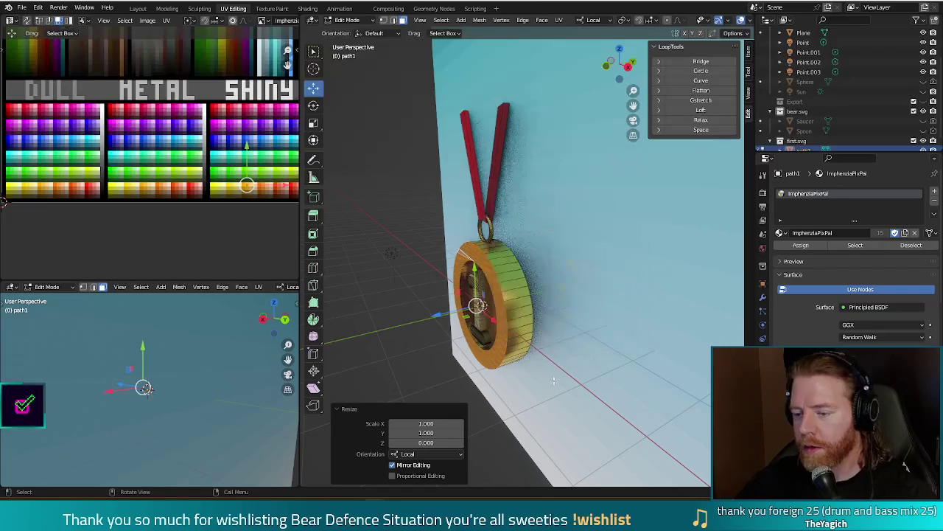
Step: Move the raised number 1's UVs onto the orange palette colour and render to check
{"action": "key", "text": "alt+a"}
{"action": "middle_click_drag", "start_coordinate": [501, 361], "coordinate": [499, 336]}
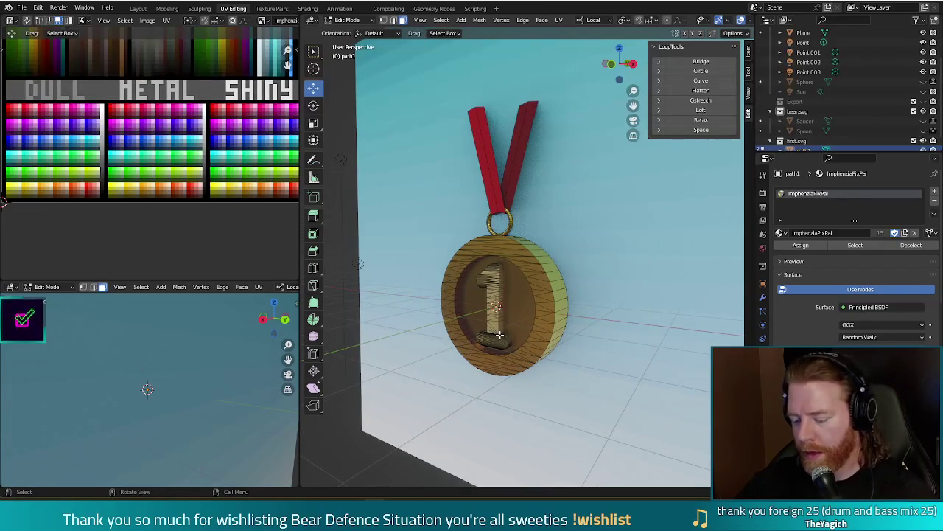
{"action": "key", "text": "l"}
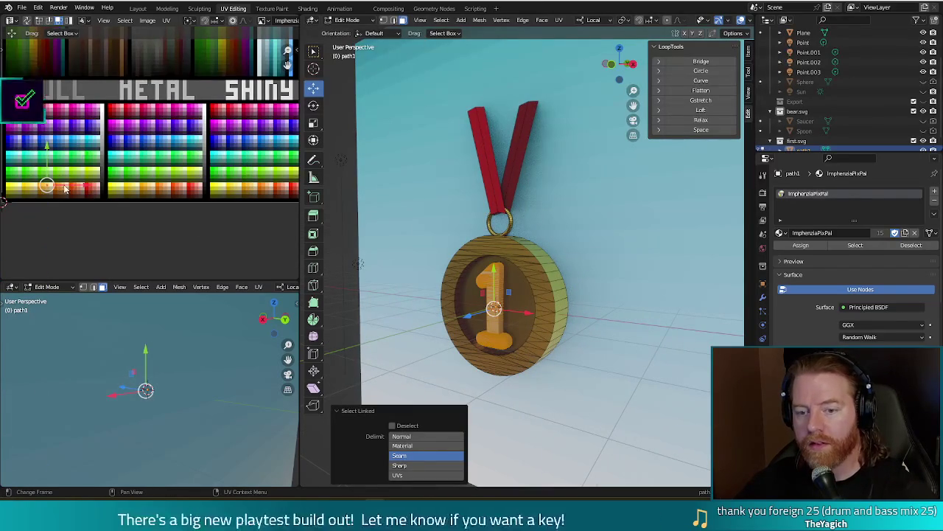
{"action": "key", "text": "g"}
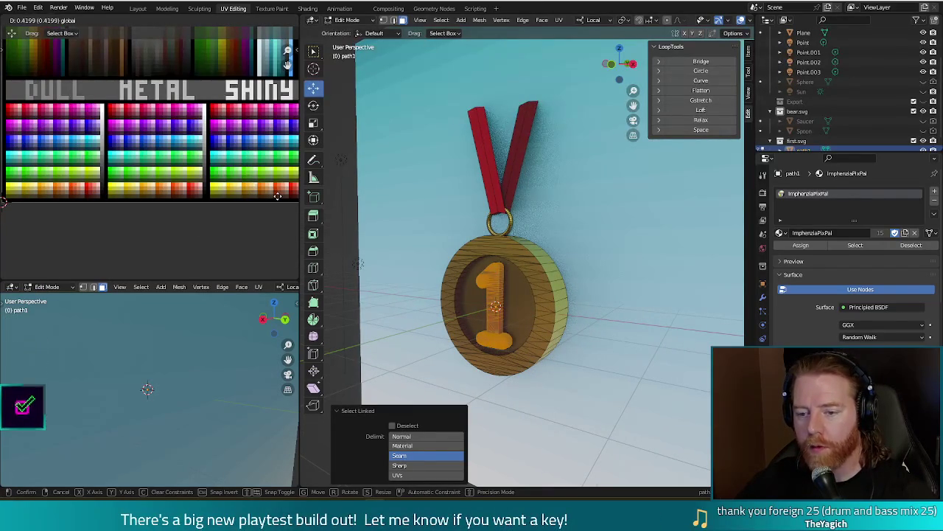
{"action": "left_click", "coordinate": [269, 195]}
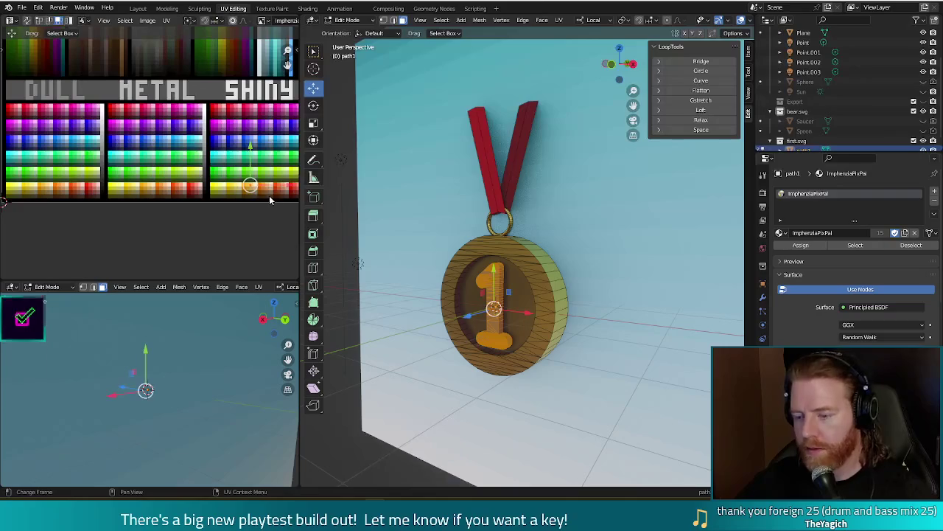
{"action": "key", "text": "F12"}
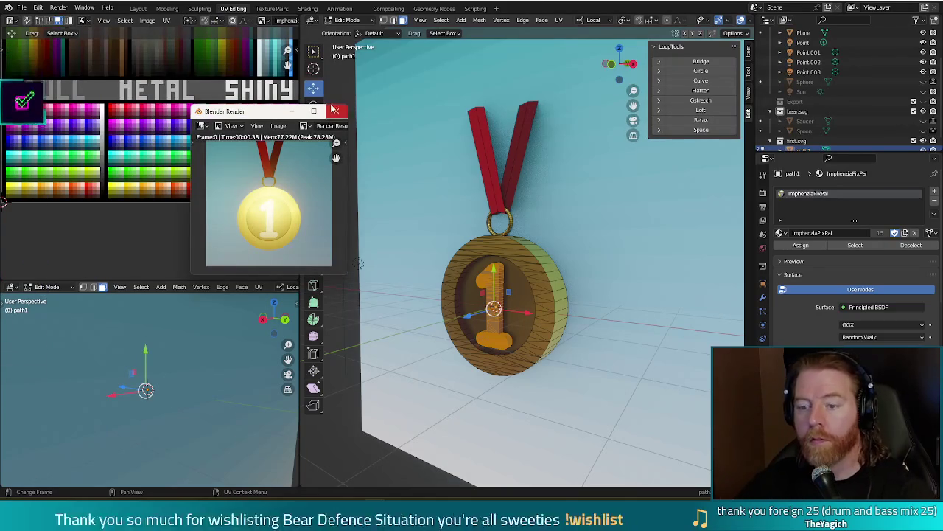
{"action": "left_click", "coordinate": [336, 112]}
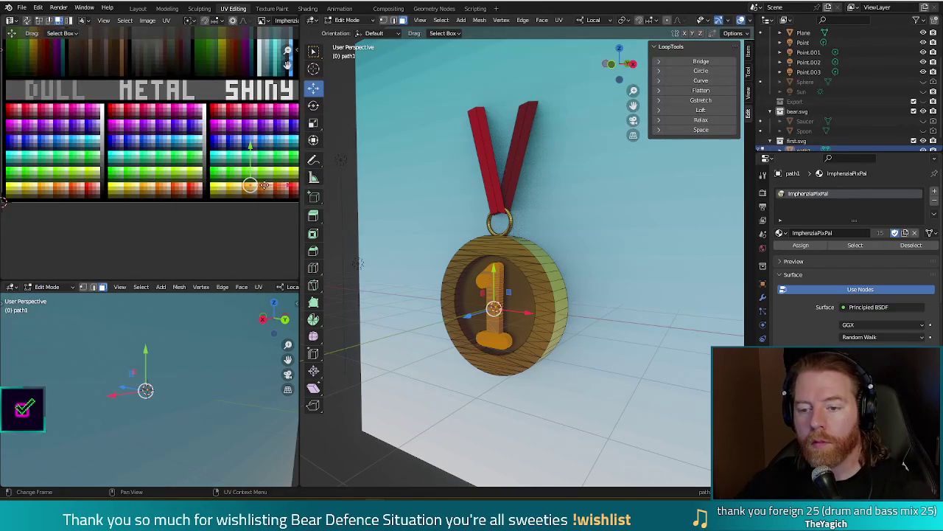
Step: Nudge the number's UVs again, re-render, then deselect and return to Object Mode
{"action": "key", "text": "g"}
{"action": "key", "text": "F12"}
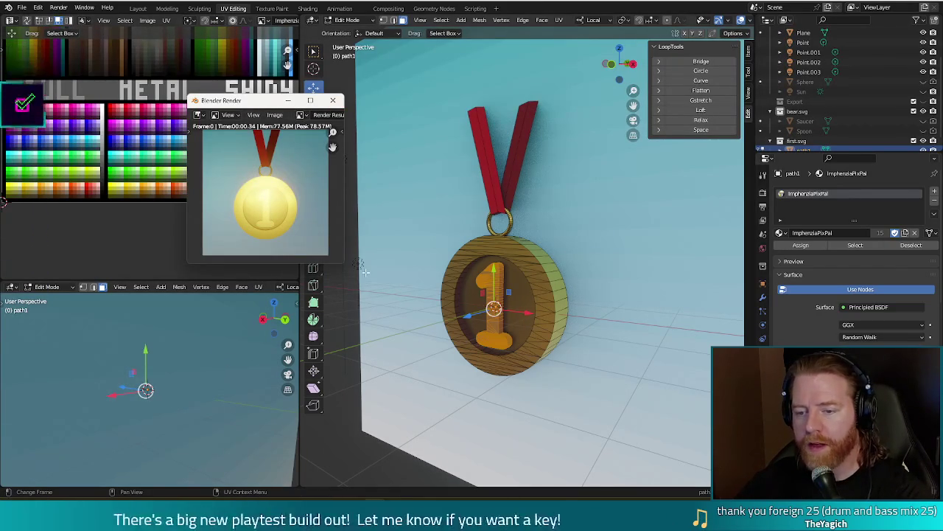
{"action": "middle_click_drag", "start_coordinate": [391, 177], "coordinate": [359, 155]}
{"action": "left_click", "coordinate": [333, 100]}
{"action": "scroll", "coordinate": [472, 243], "scroll_direction": "down", "scroll_amount": 5}
{"action": "mouse_move", "coordinate": [471, 243]}
{"action": "middle_mouse_down"}
{"action": "mouse_move", "coordinate": [599, 294]}
{"action": "mouse_move", "coordinate": [604, 272]}
{"action": "mouse_move", "coordinate": [602, 301]}
{"action": "mouse_move", "coordinate": [513, 310]}
{"action": "middle_mouse_up"}
{"action": "scroll", "coordinate": [590, 309], "scroll_direction": "up", "scroll_amount": 5}
{"action": "left_click", "coordinate": [582, 330]}
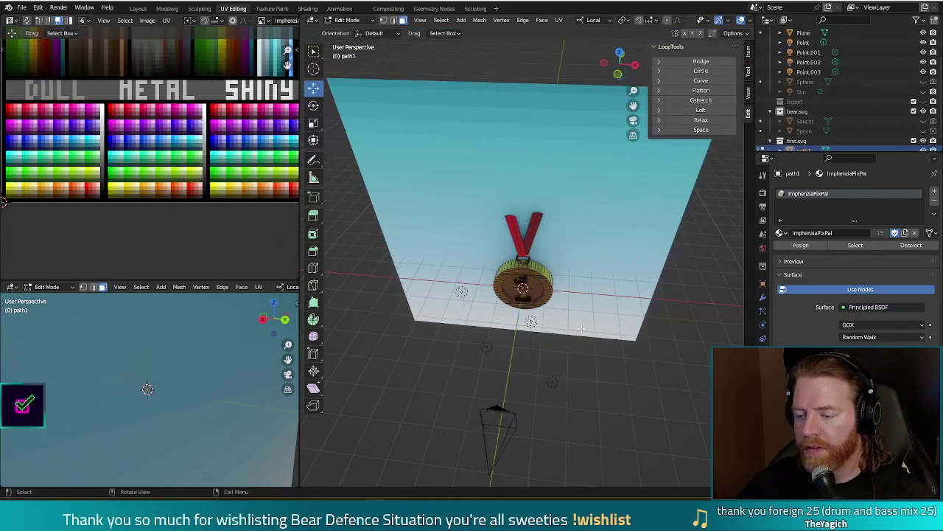
{"action": "key", "text": "Tab"}
Step: Move light Point.002 to the front right of the medal, checking with test renders
{"action": "left_click", "coordinate": [542, 330]}
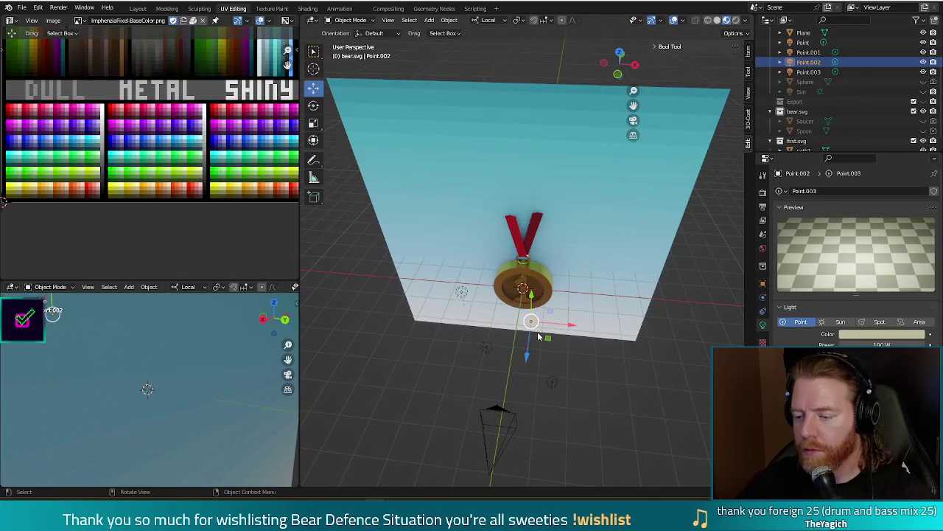
{"action": "left_click_drag", "start_coordinate": [548, 340], "coordinate": [609, 328]}
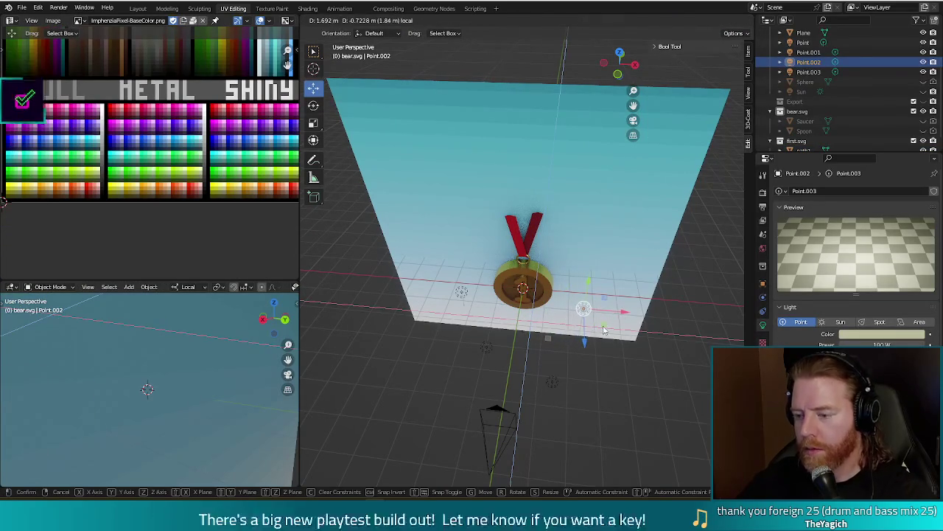
{"action": "key", "text": "F12"}
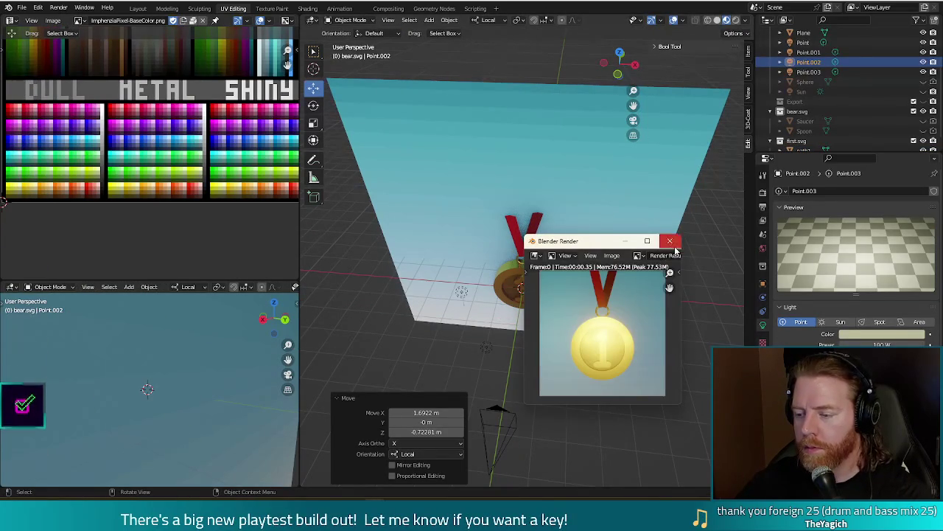
{"action": "left_click", "coordinate": [672, 244]}
{"action": "left_click_drag", "start_coordinate": [583, 308], "coordinate": [619, 381]}
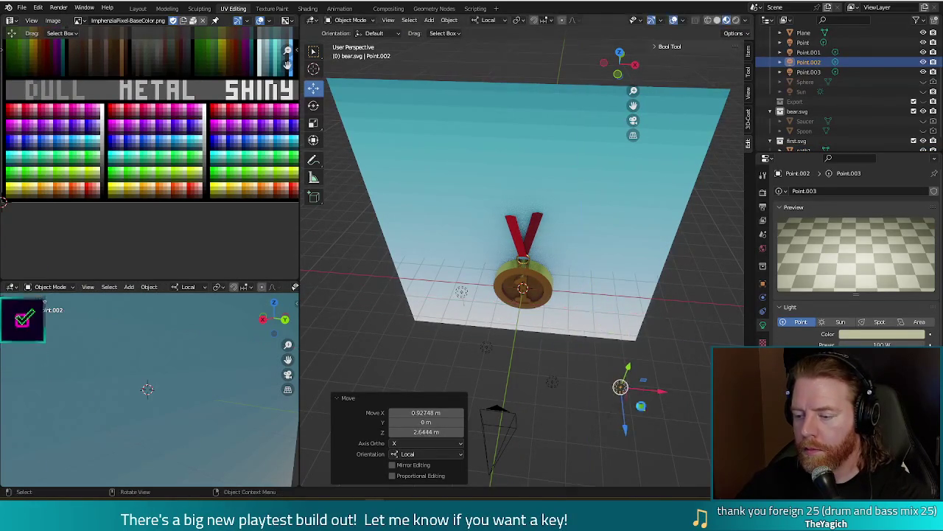
{"action": "key", "text": "F12"}
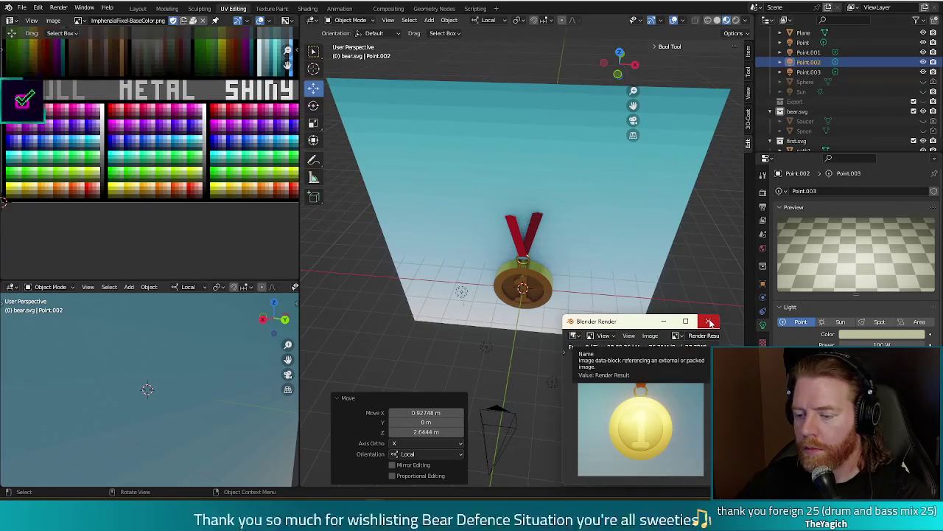
{"action": "left_click", "coordinate": [708, 320]}
Step: Move Point.001 in front of the medal and Point near the camera, then render
{"action": "left_click", "coordinate": [485, 346]}
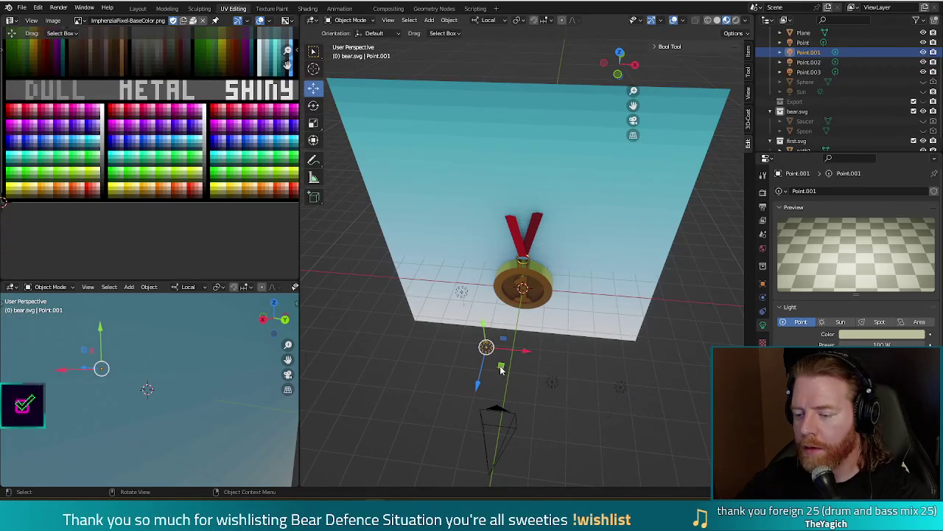
{"action": "left_click_drag", "start_coordinate": [484, 346], "coordinate": [428, 373]}
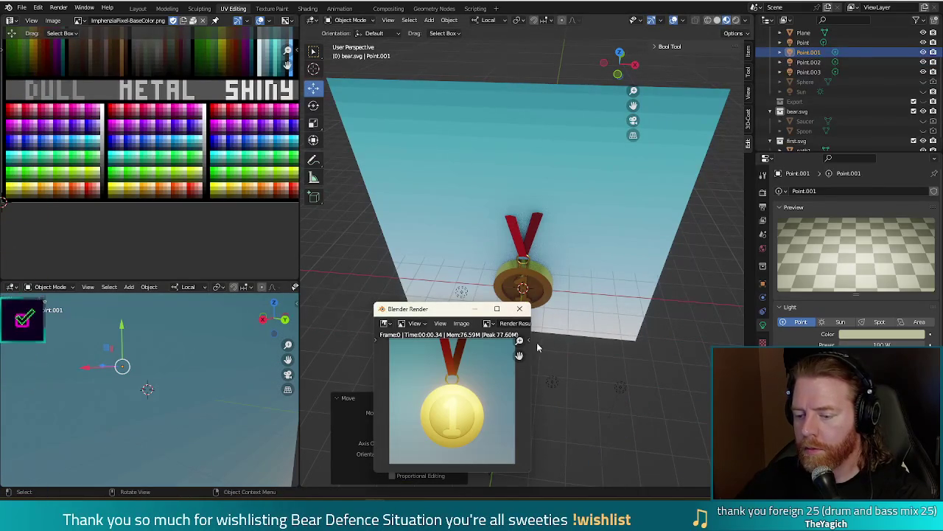
{"action": "left_click", "coordinate": [520, 309]}
{"action": "left_click", "coordinate": [551, 381]}
{"action": "left_click_drag", "start_coordinate": [552, 381], "coordinate": [573, 409]}
{"action": "left_click", "coordinate": [572, 410]}
{"action": "key", "text": "F12"}
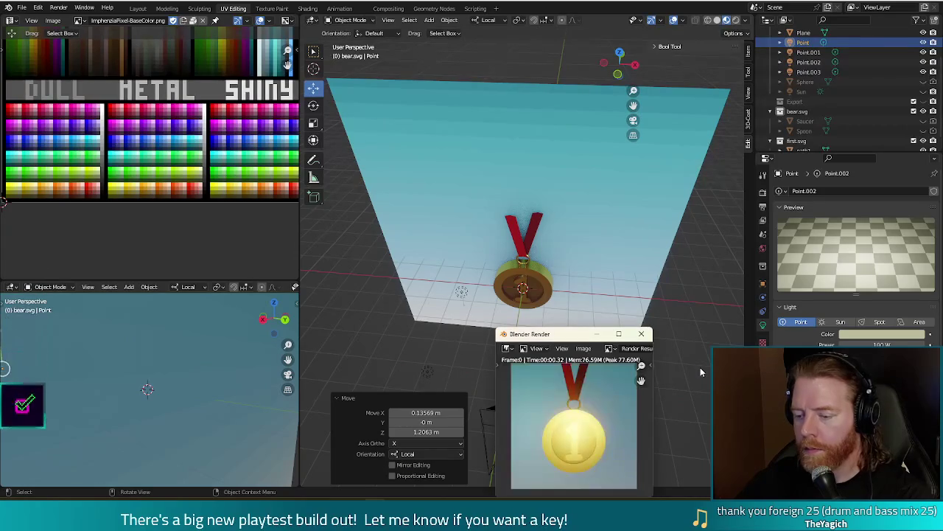
{"action": "left_click", "coordinate": [641, 334]}
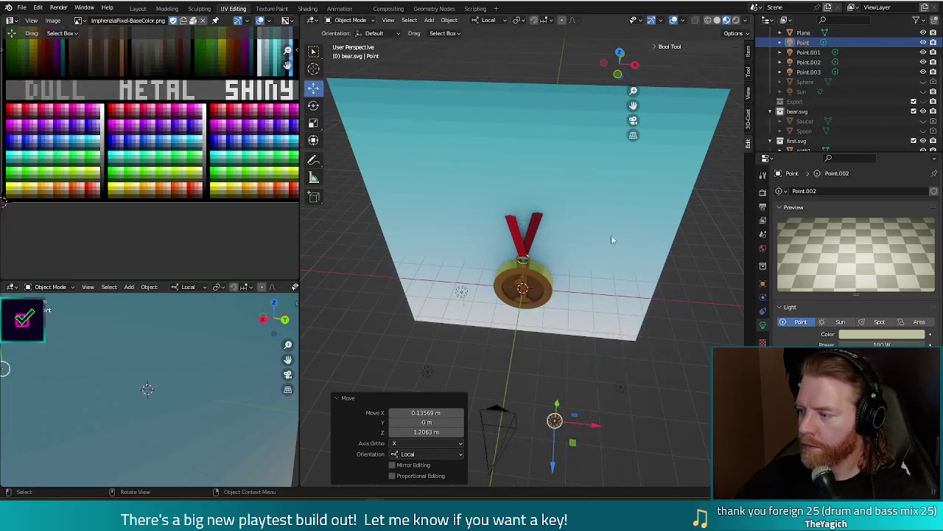